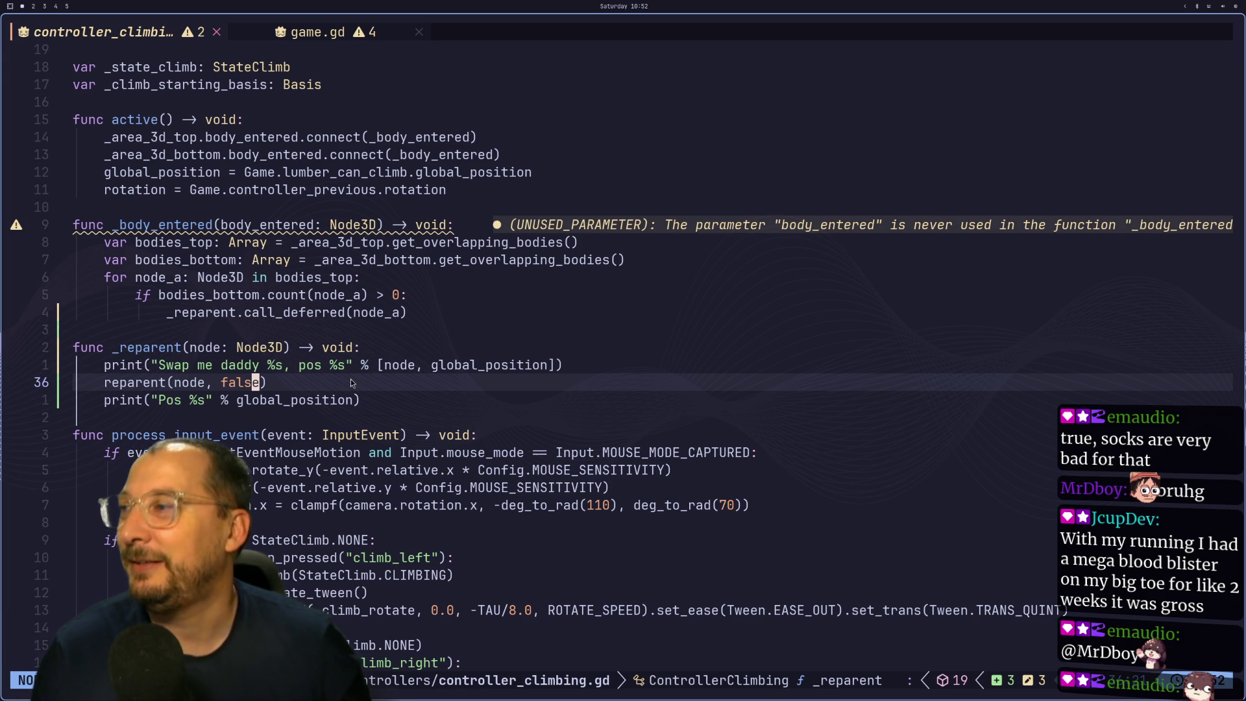
Drop the false argument so _reparent calls reparent(node), and save with :w.
key(l)
key(alt+Tab)
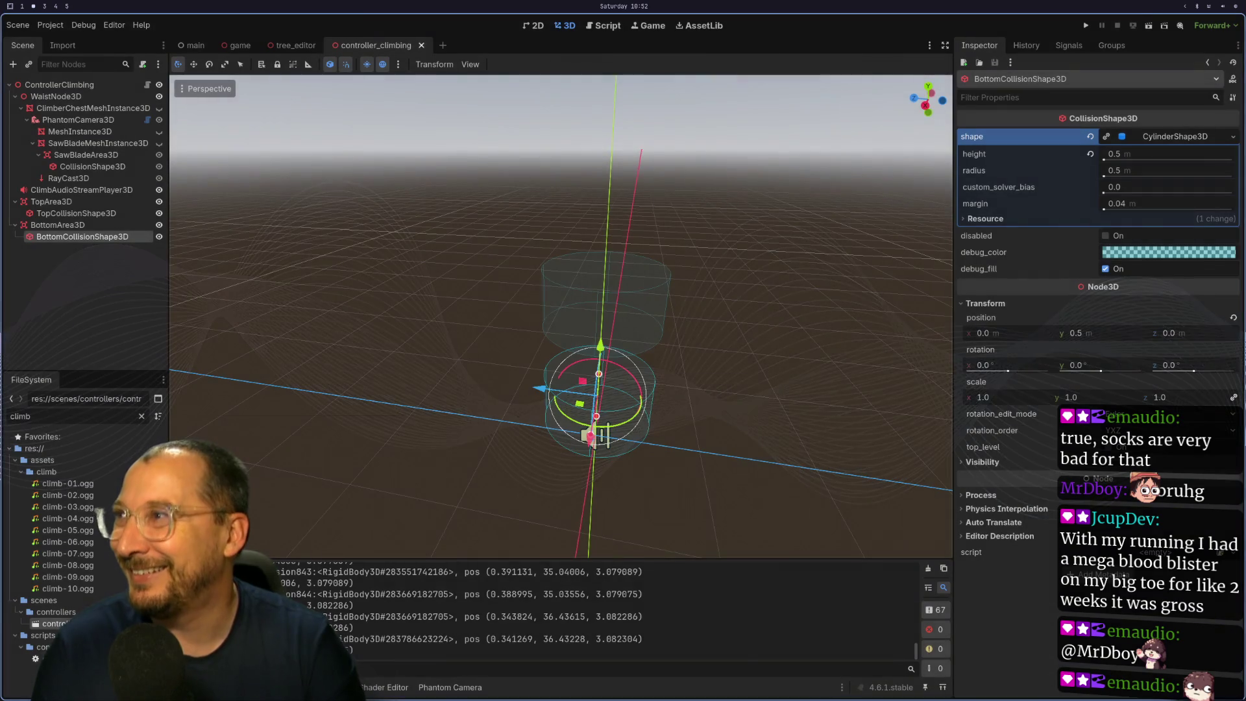
key(alt+Tab)
key(j)
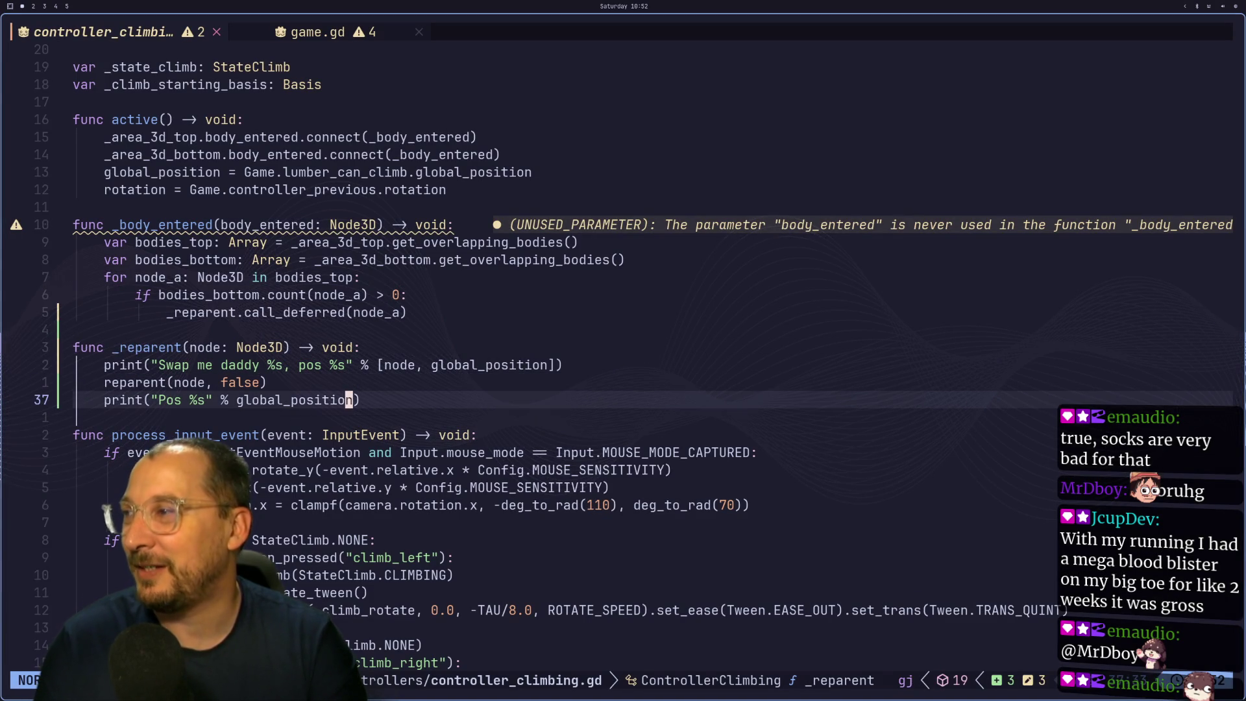
key(k)
key(k)
key(j)
key(j)
key(k)
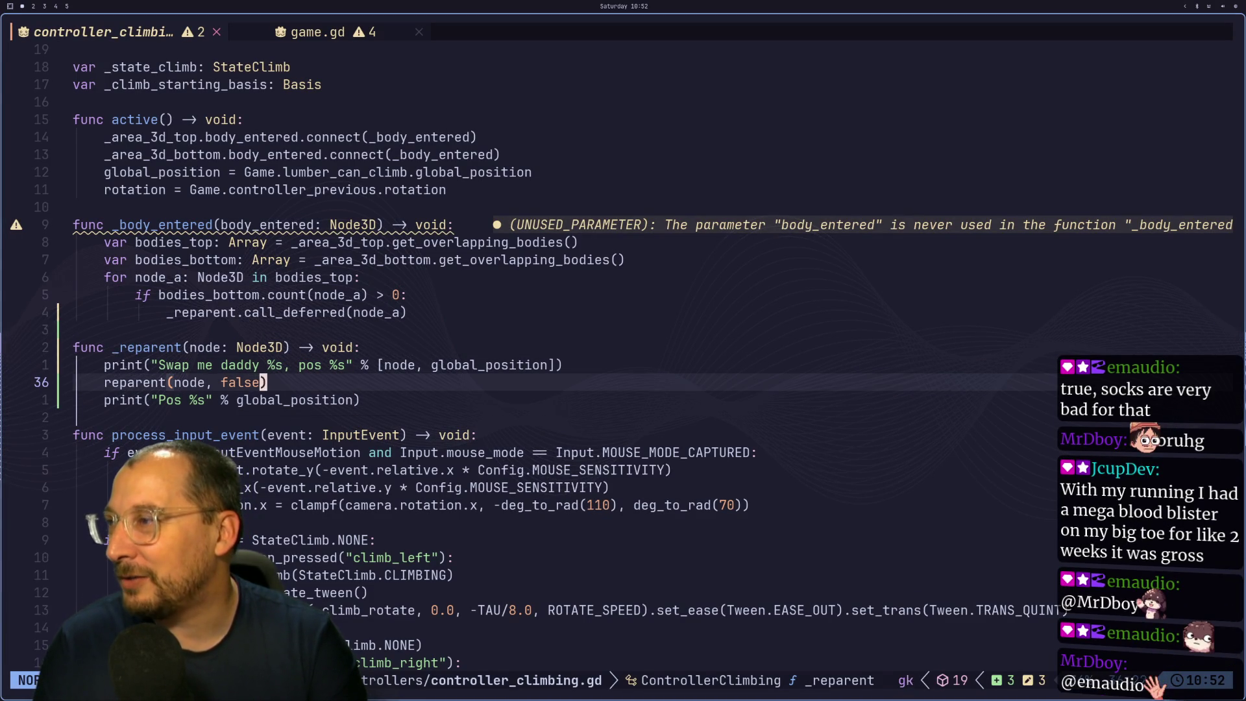
key(b)
key(c)
key(BackSpace)
key(Escape)
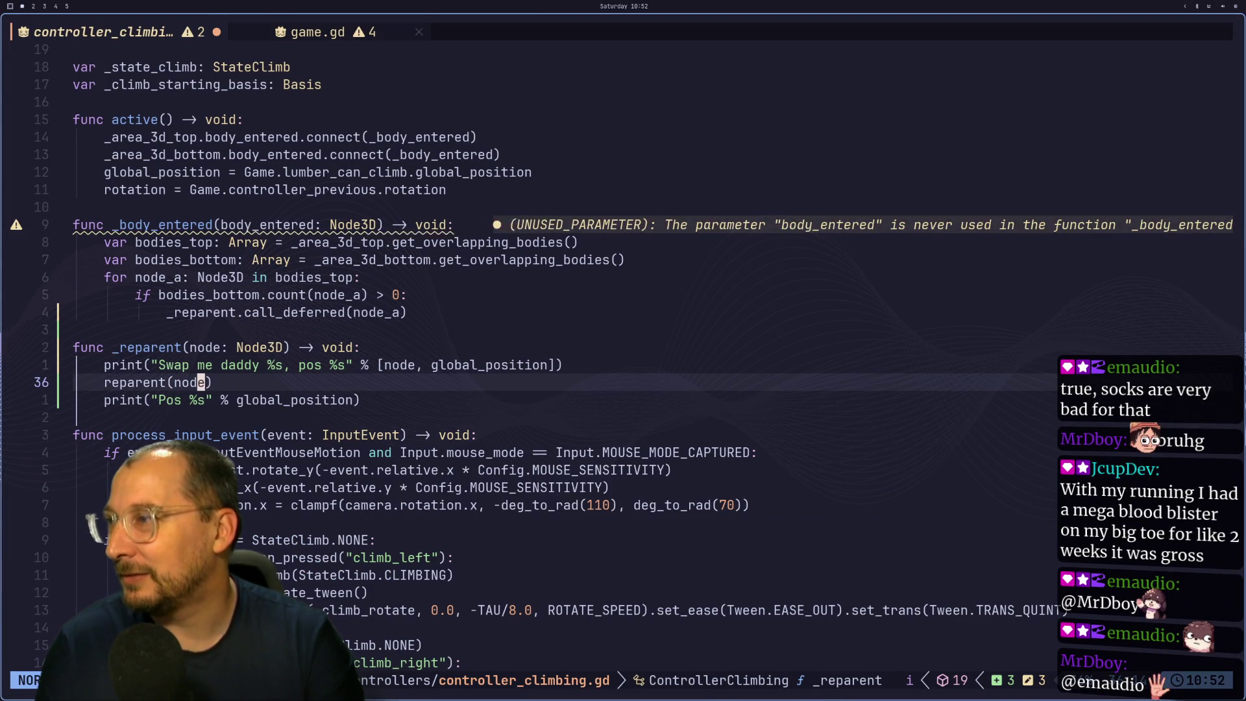
text(:w)
key(Return)
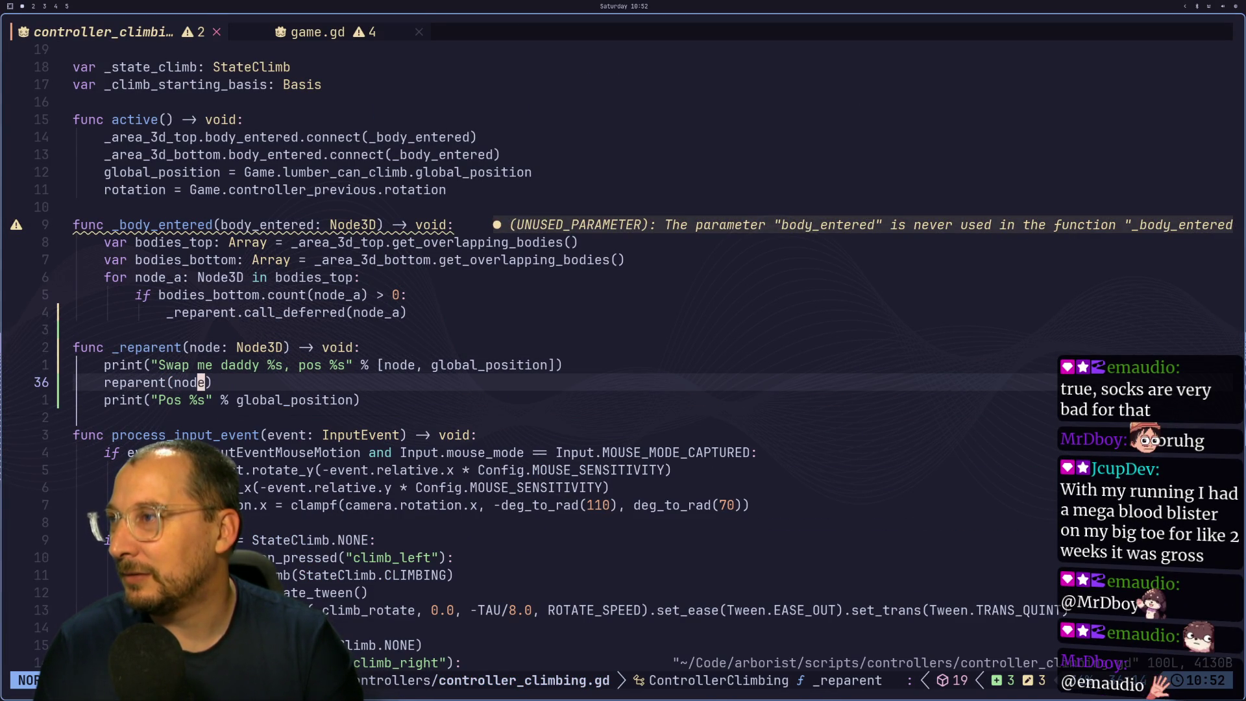
Switch workspaces over to the Godot editor.
key(super+4)
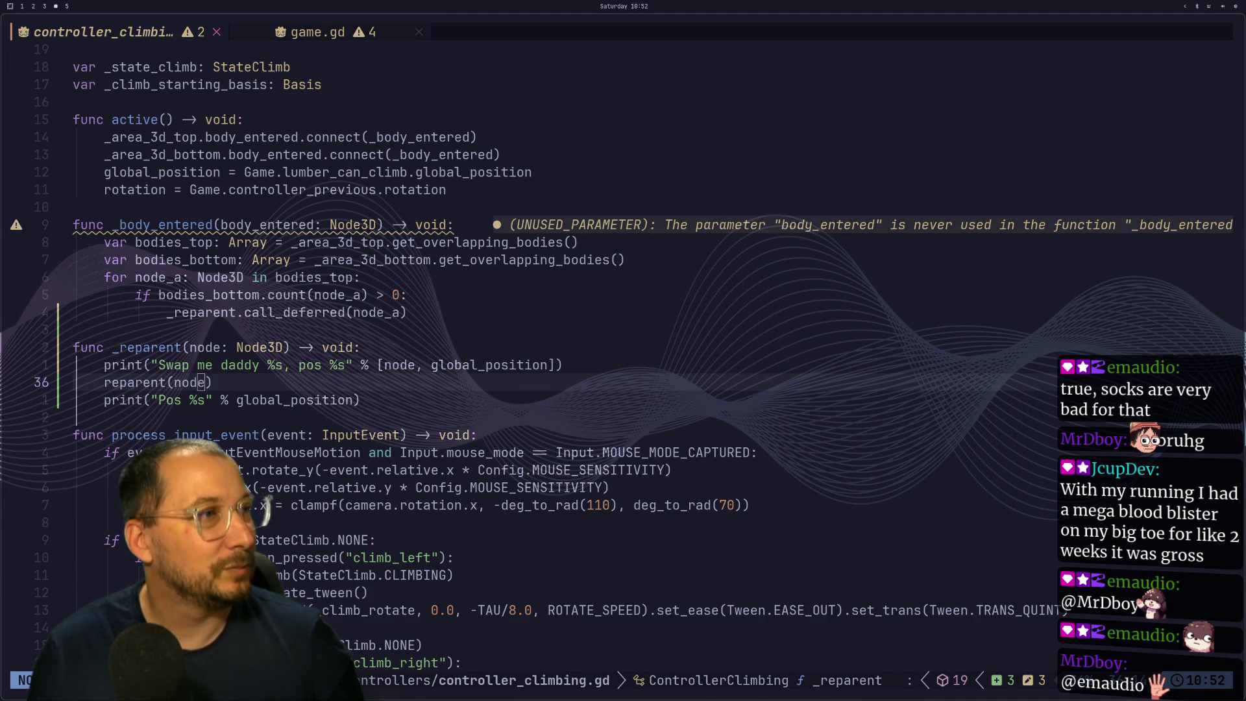
key(super+1)
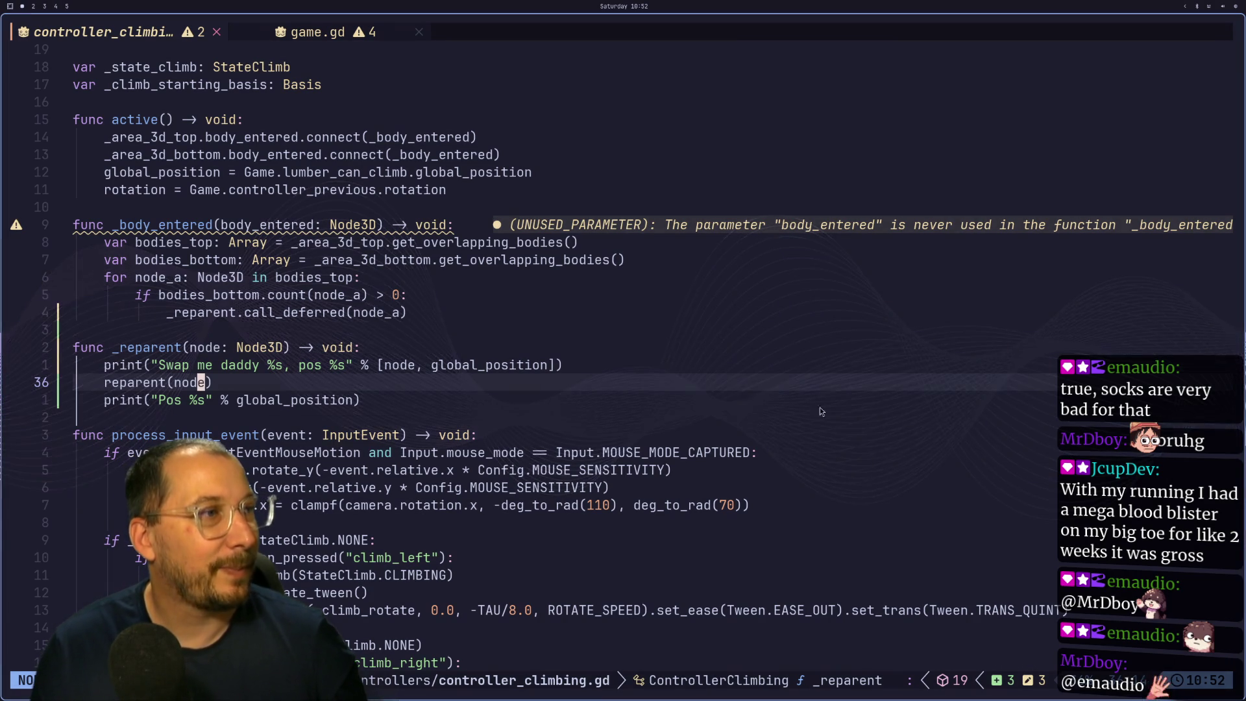
key(super+2)
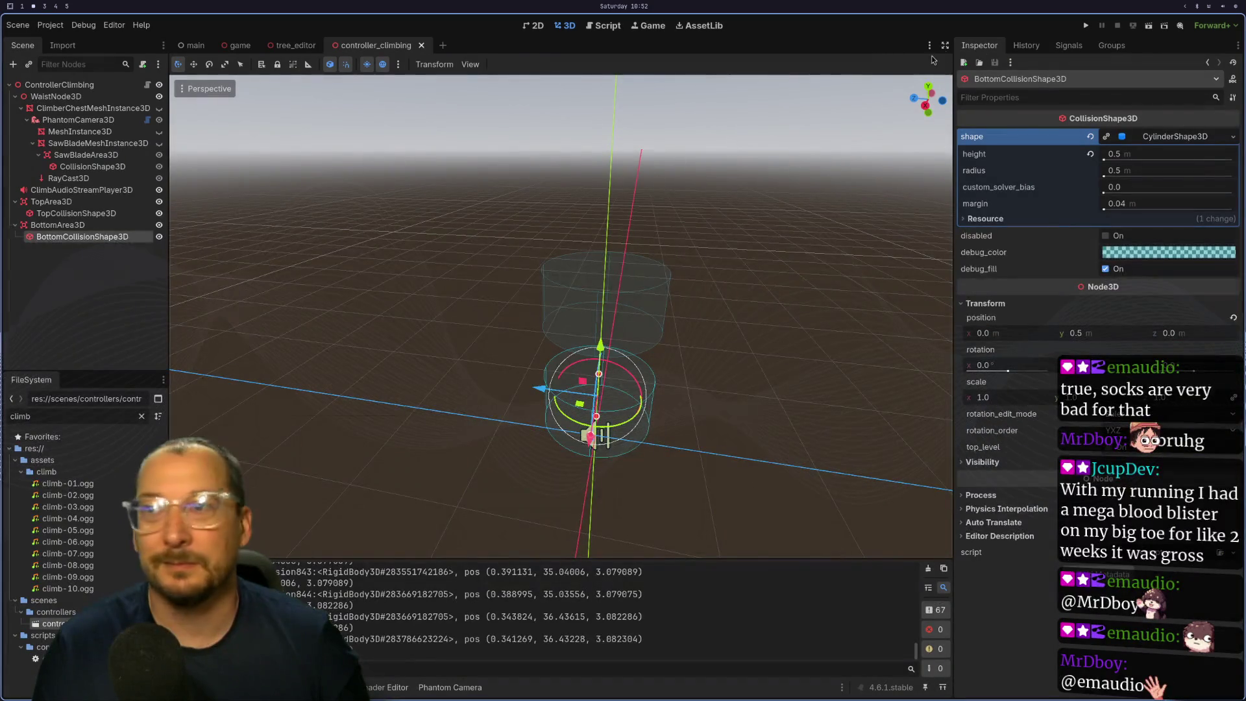
Run the game, walk to the tree, climb it to the treetop, then stop with F8.
click(1092, 30)
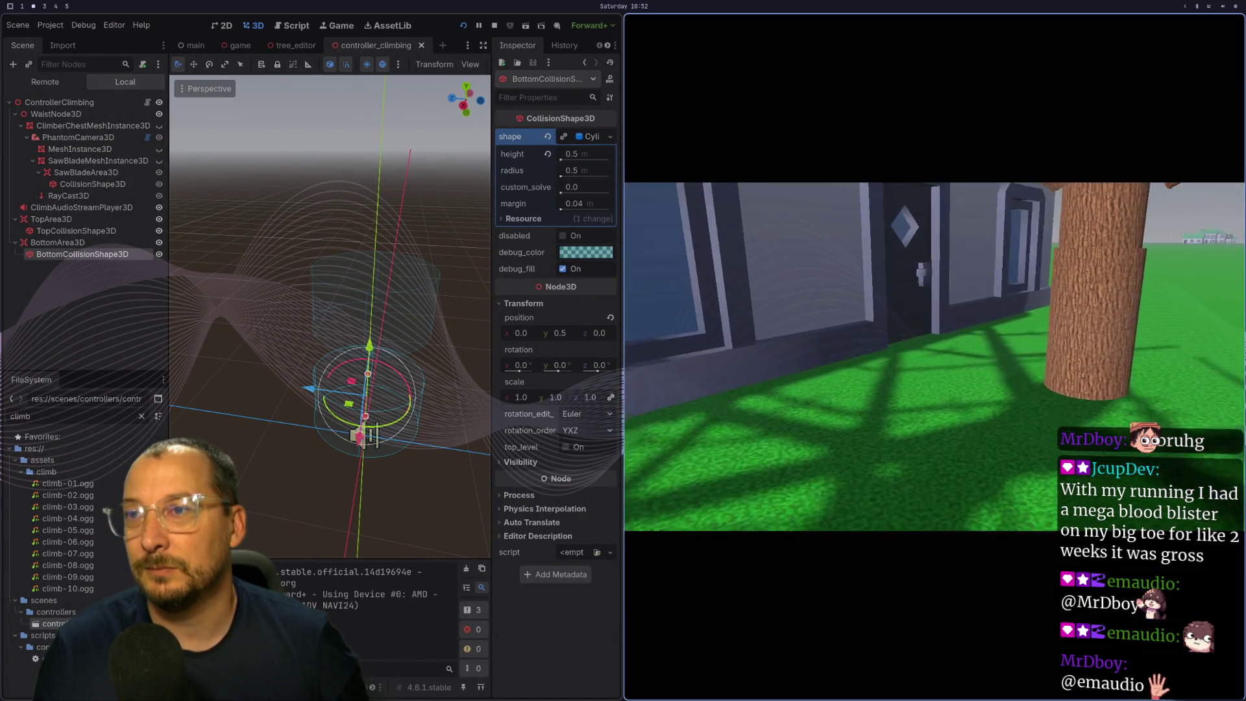
key(w)
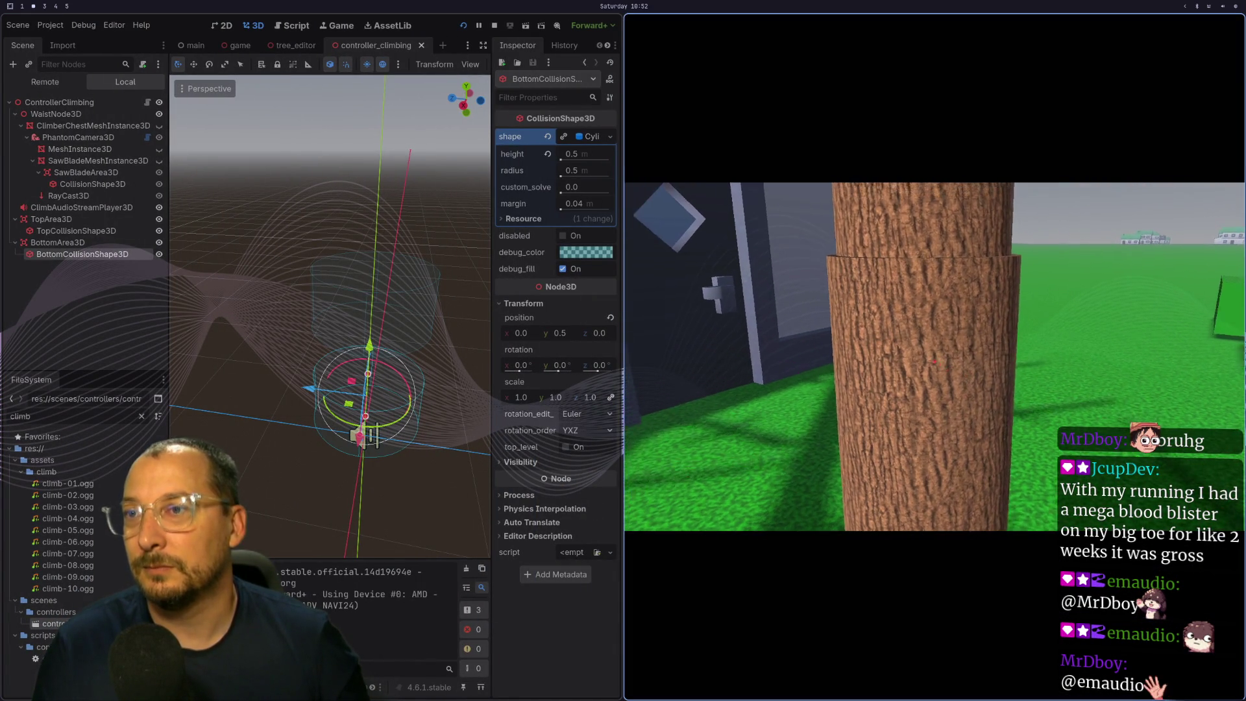
key(e)
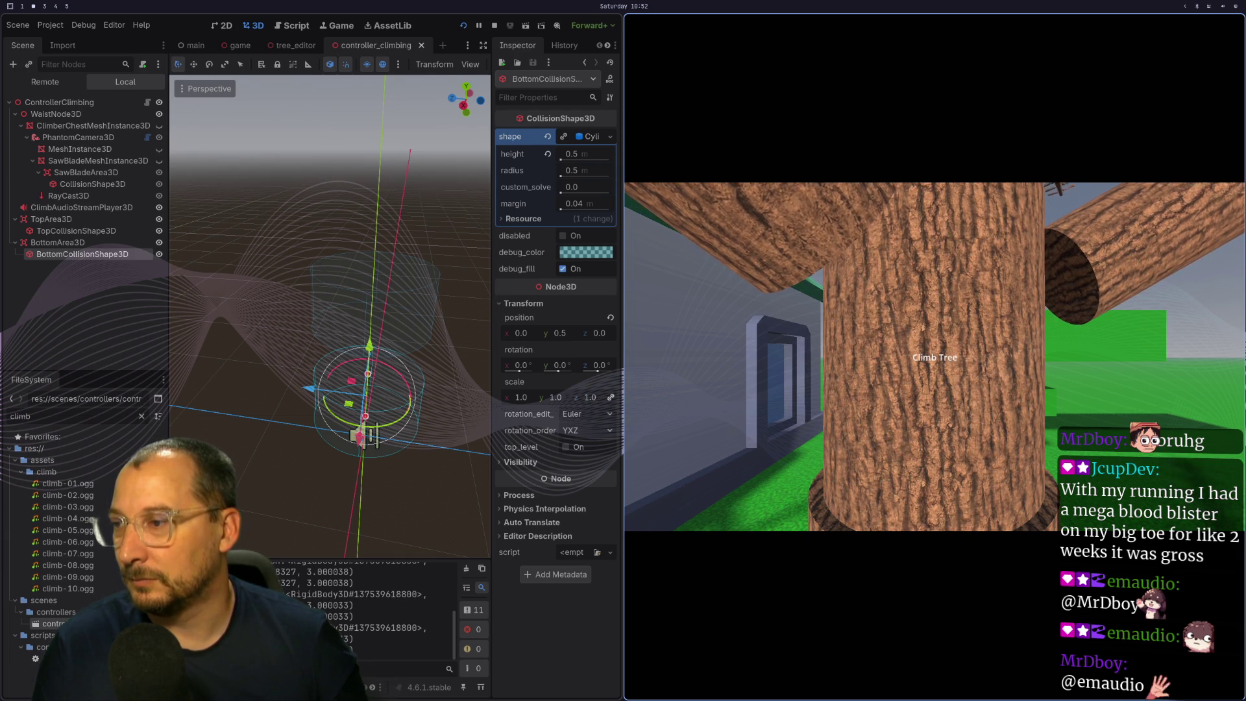
key(w)
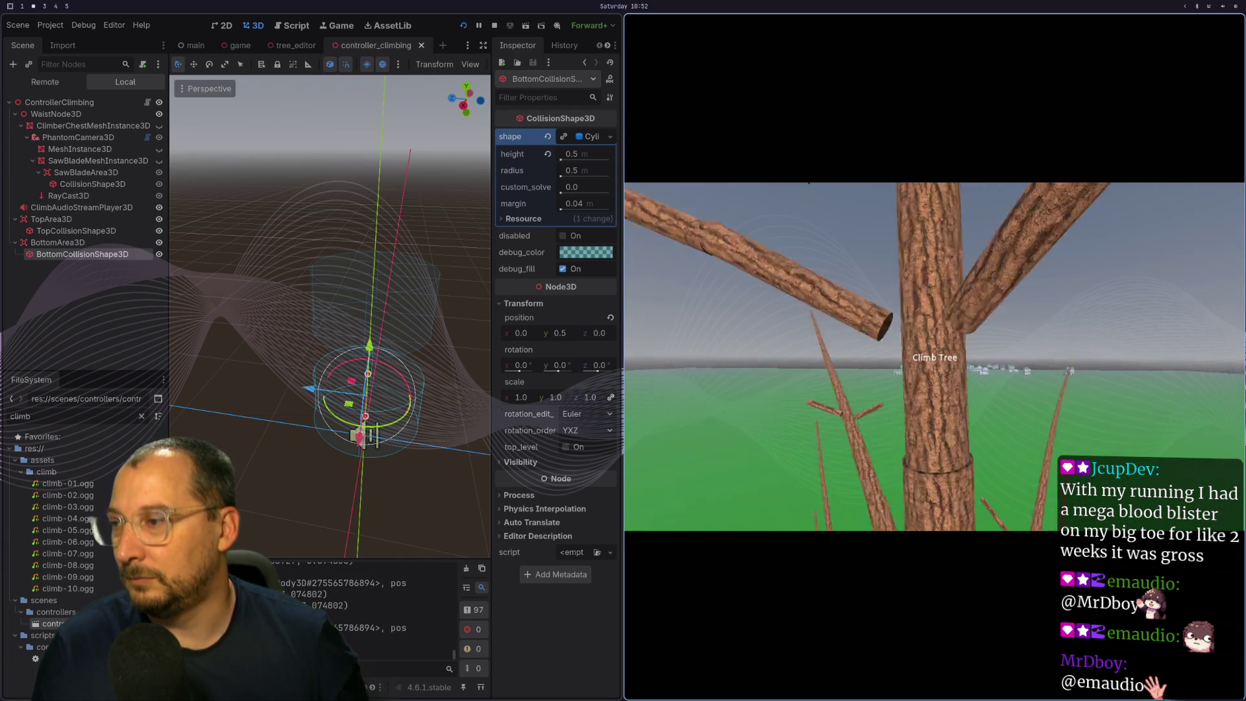
key(F8)
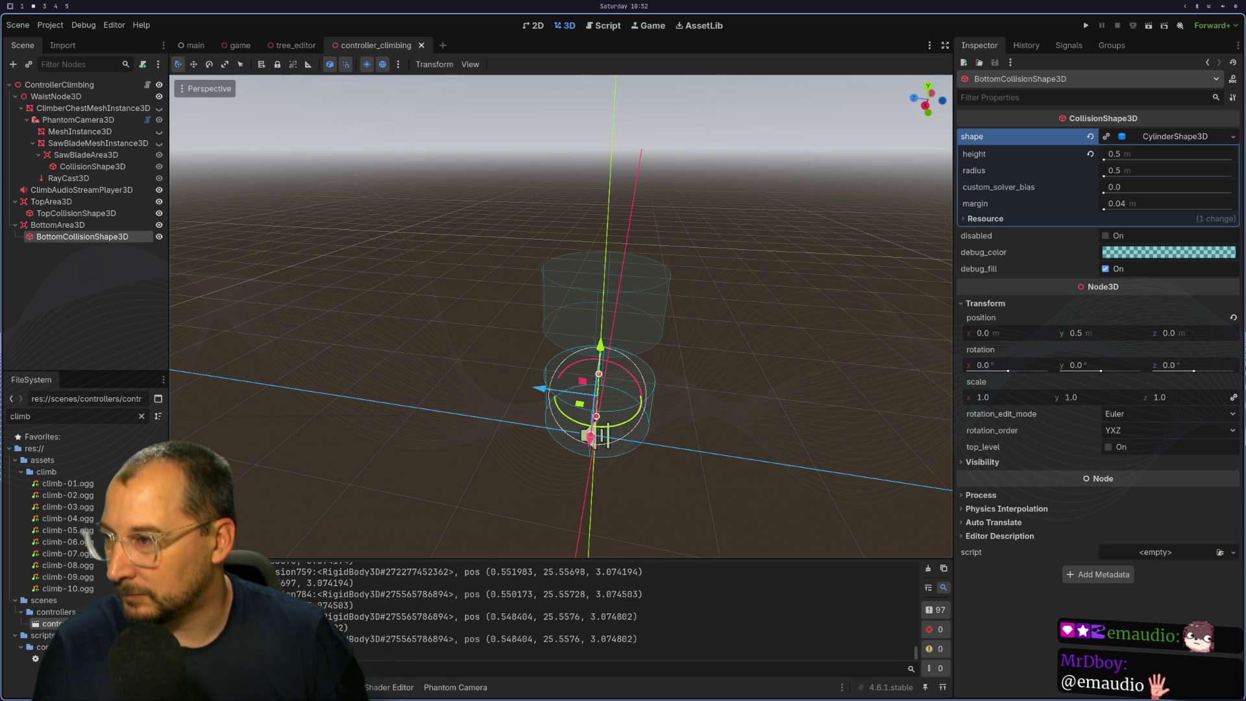
Scroll back through the Output log and select a RigidBody3D instance ID to compare reparent messages.
scroll(480, 637, up, 1)
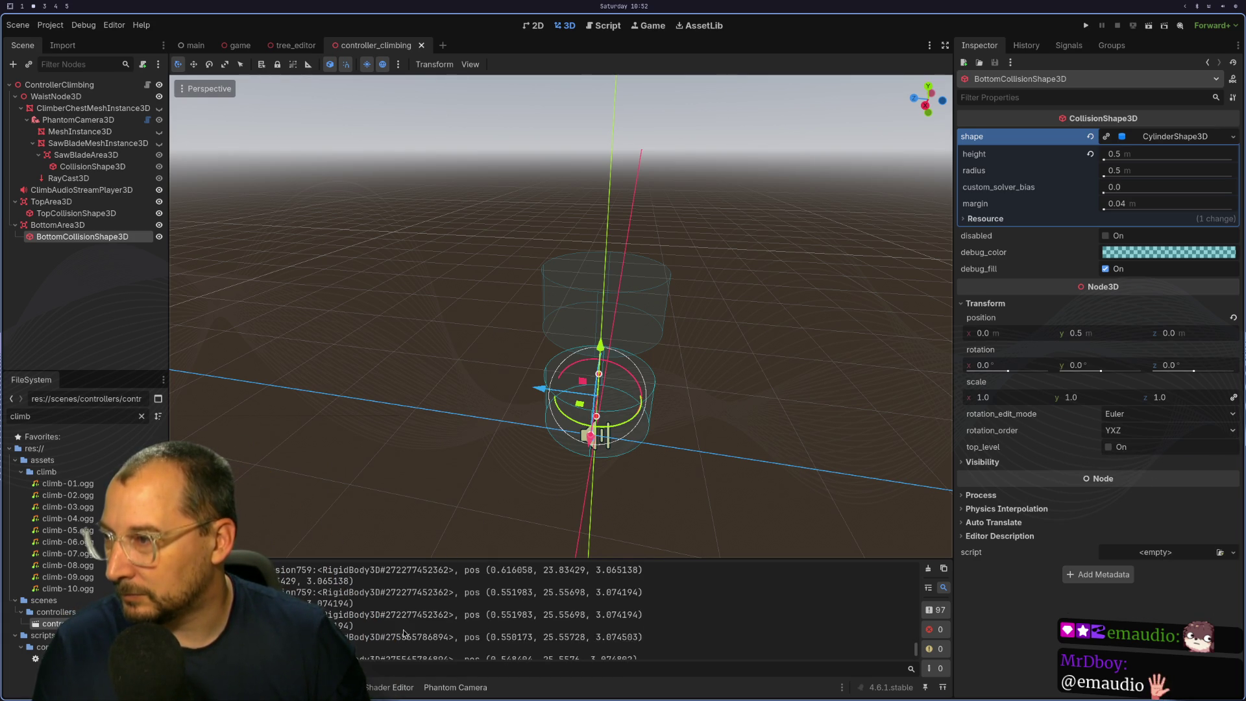
scroll(403, 633, up, 1)
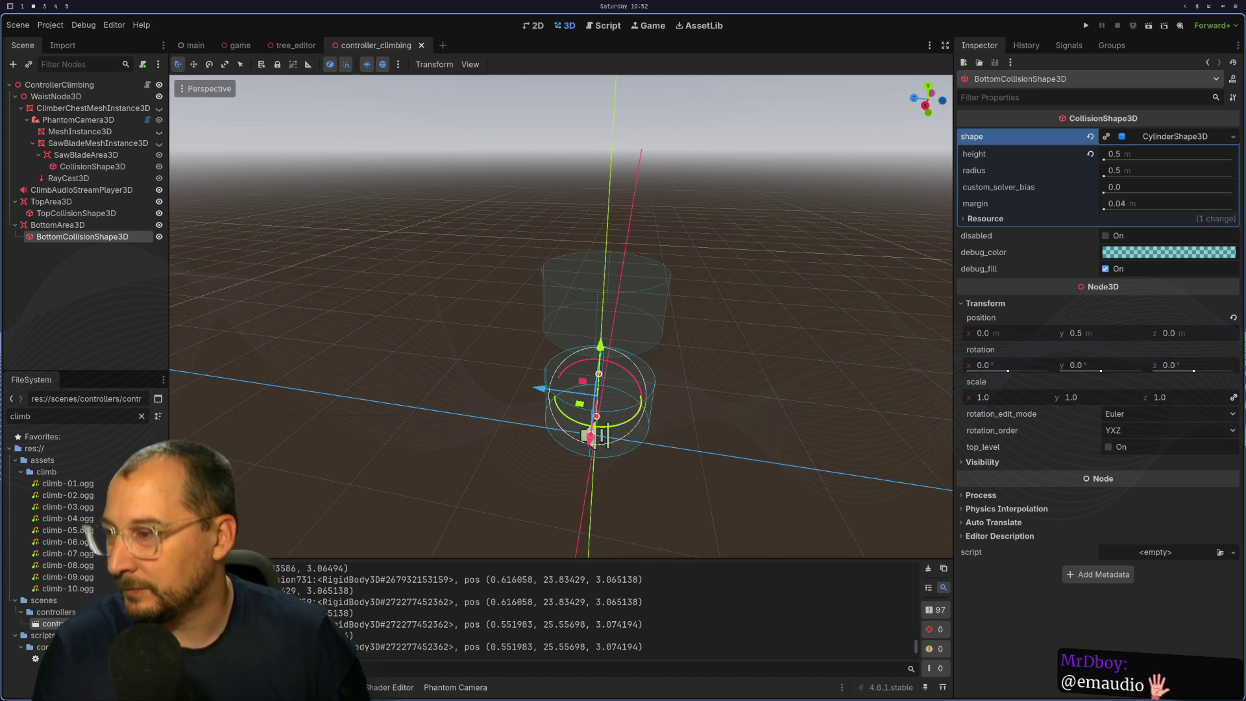
scroll(911, 660, up, 3)
drag(912, 639, 920, 544)
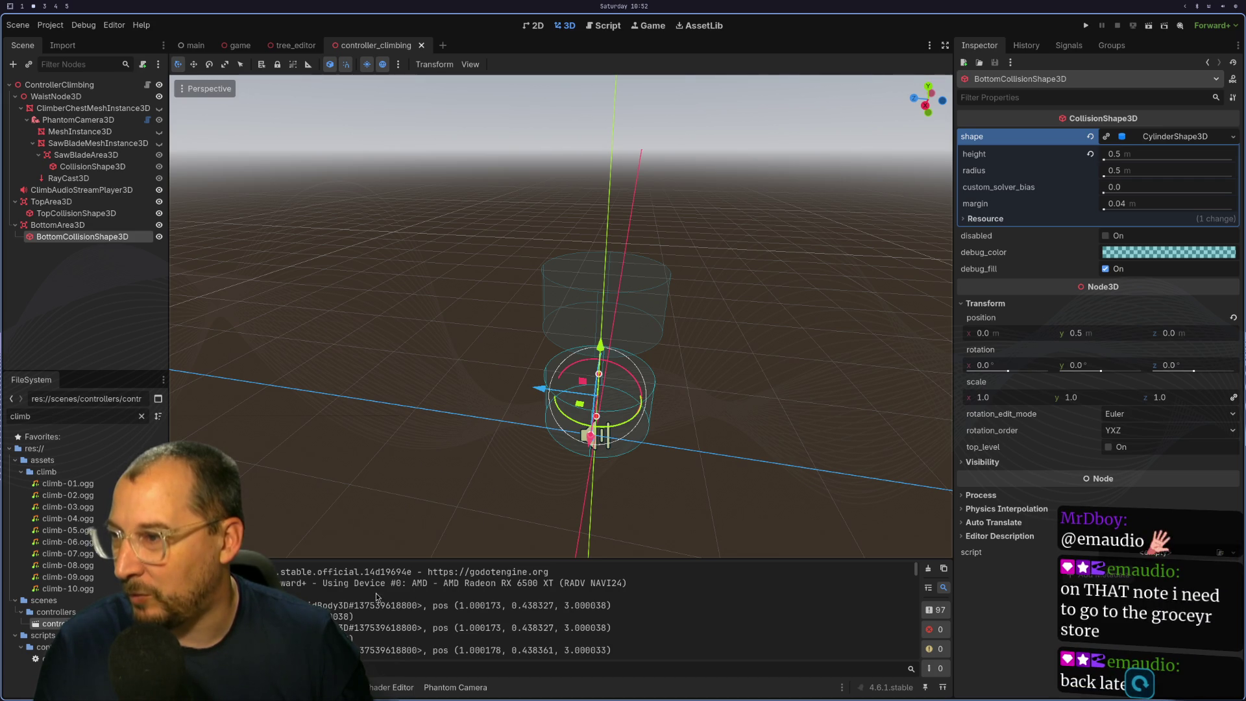
double_click(387, 628)
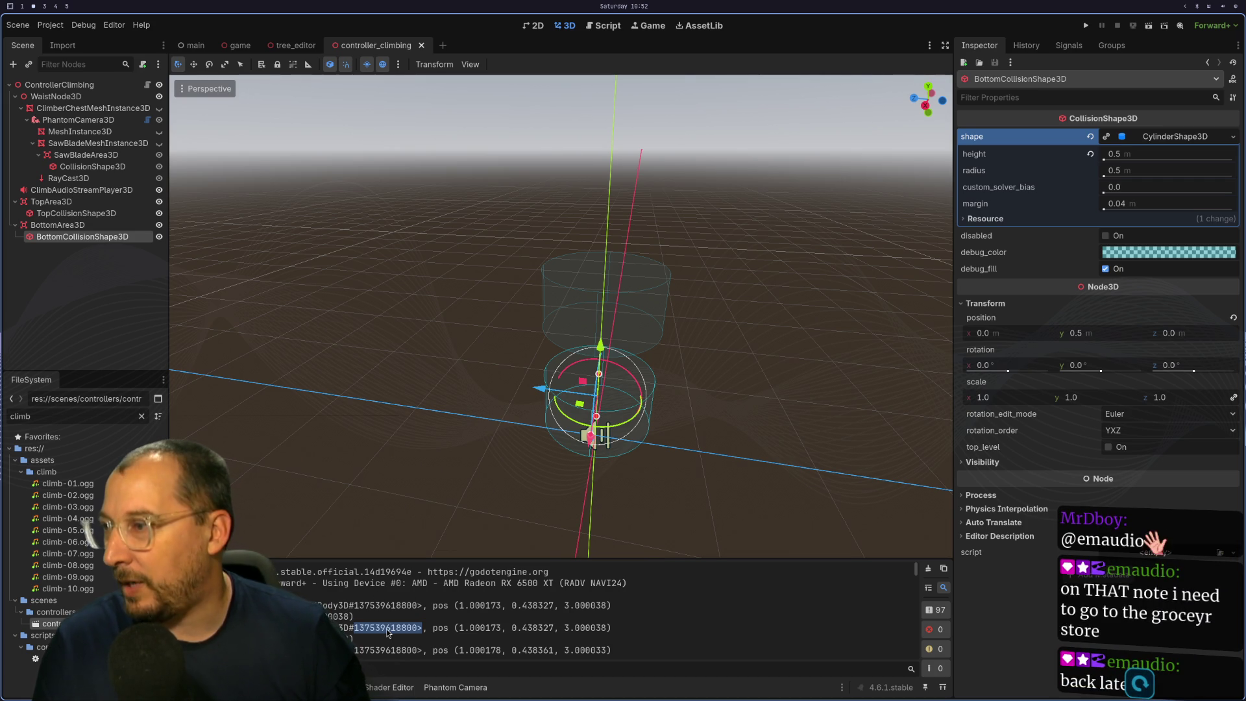
scroll(387, 629, down, 2)
scroll(387, 629, down, 1)
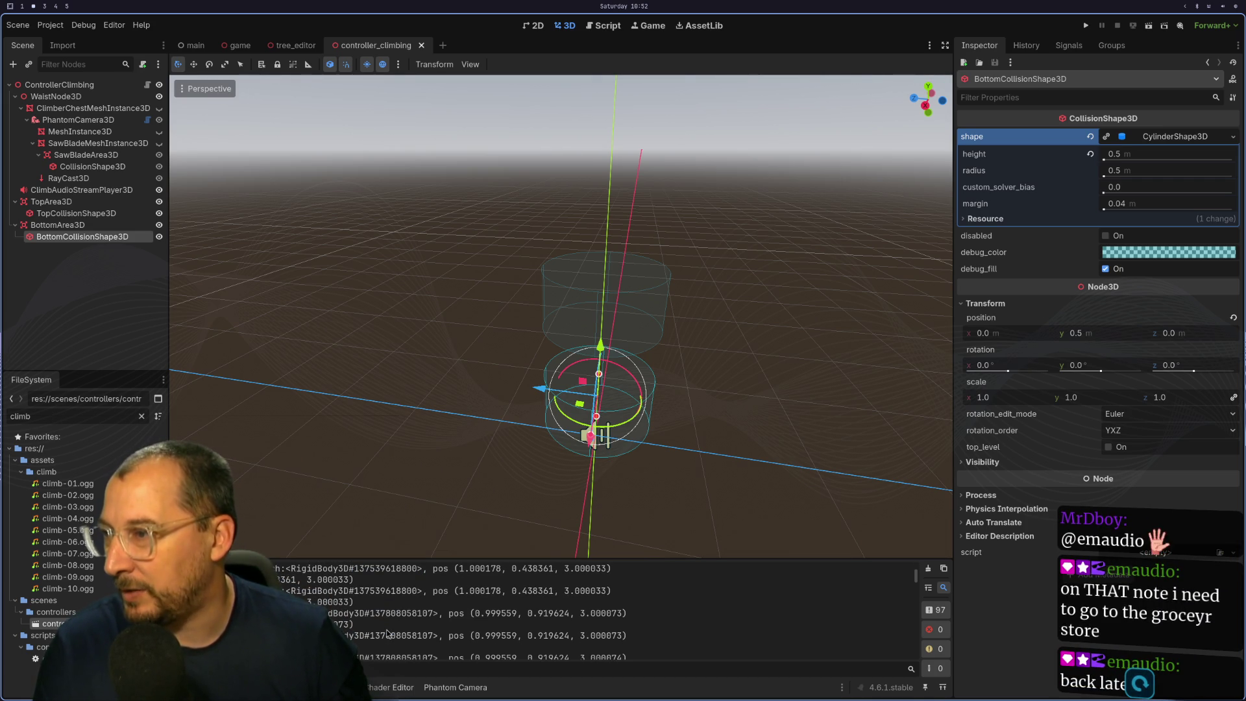
scroll(396, 629, up, 5)
key(super+1)
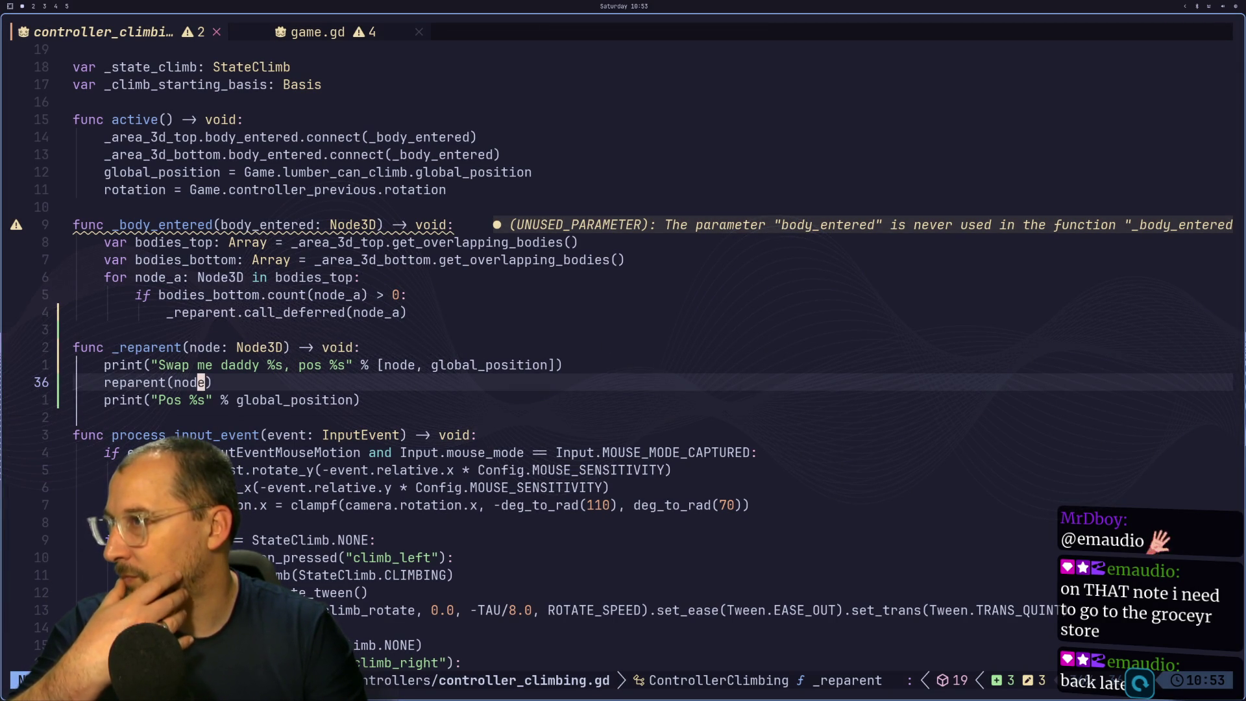
Add a class variable 'var _last_swap_branch: Node3D' below the _climb_starting_basis line.
key(k)
key(k)
key(k)
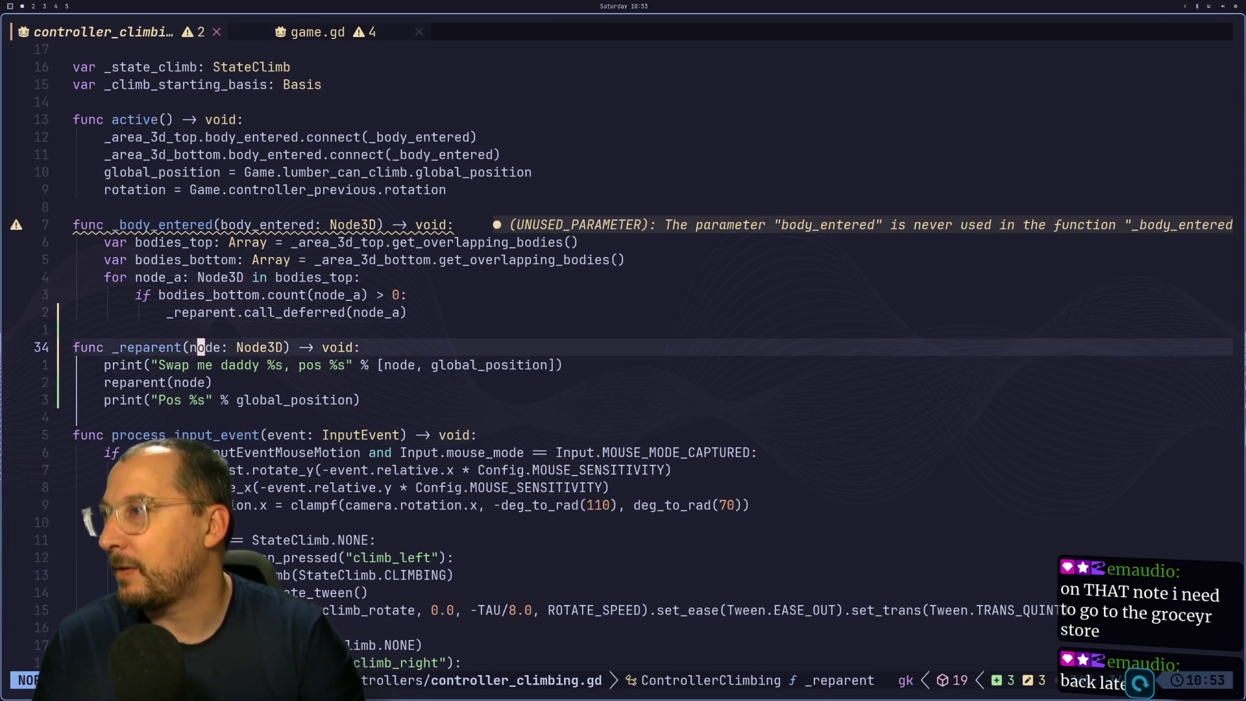
key(k)
key(k)
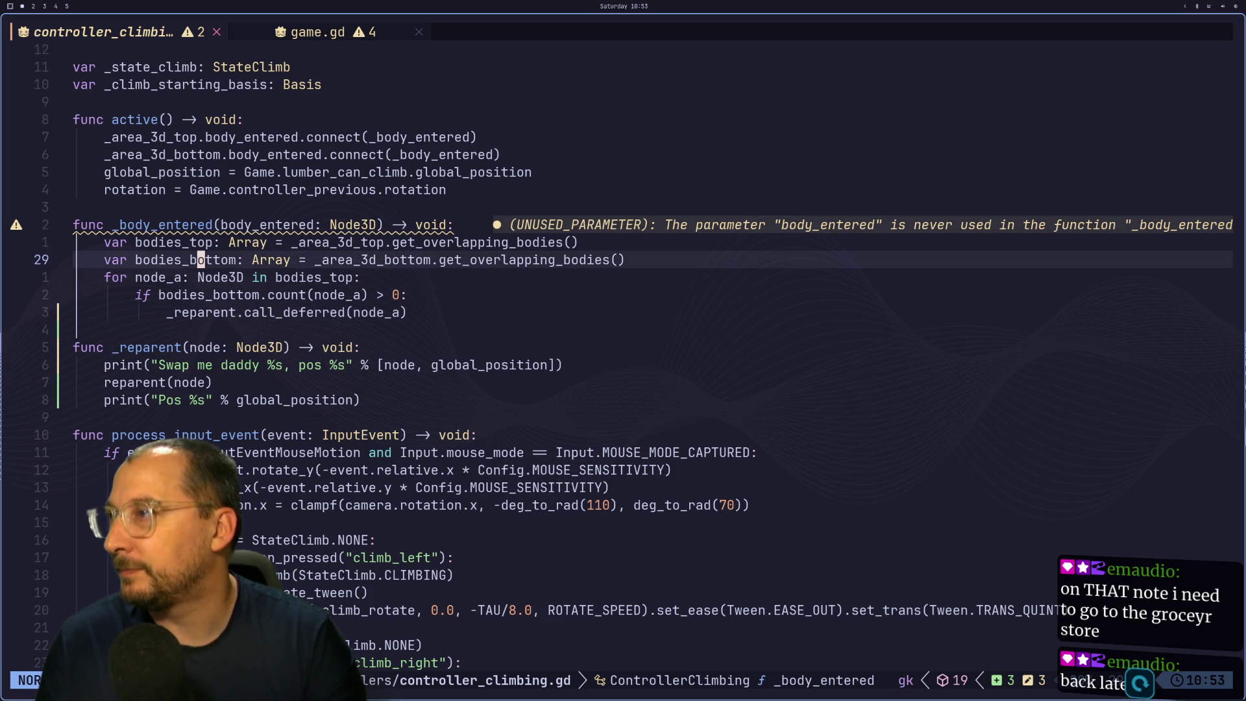
key(k)
key(k)
key(k)
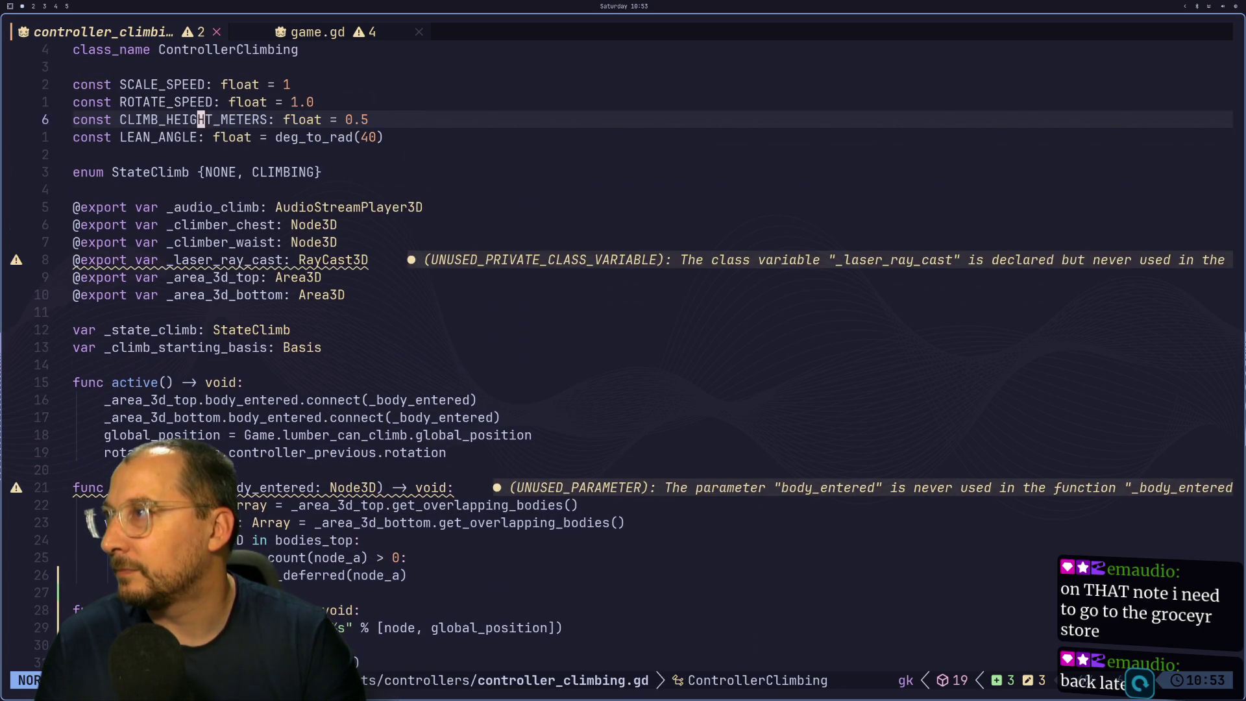
key(j)
key(j)
key(j)
key(j)
key(k)
key(k)
key(k)
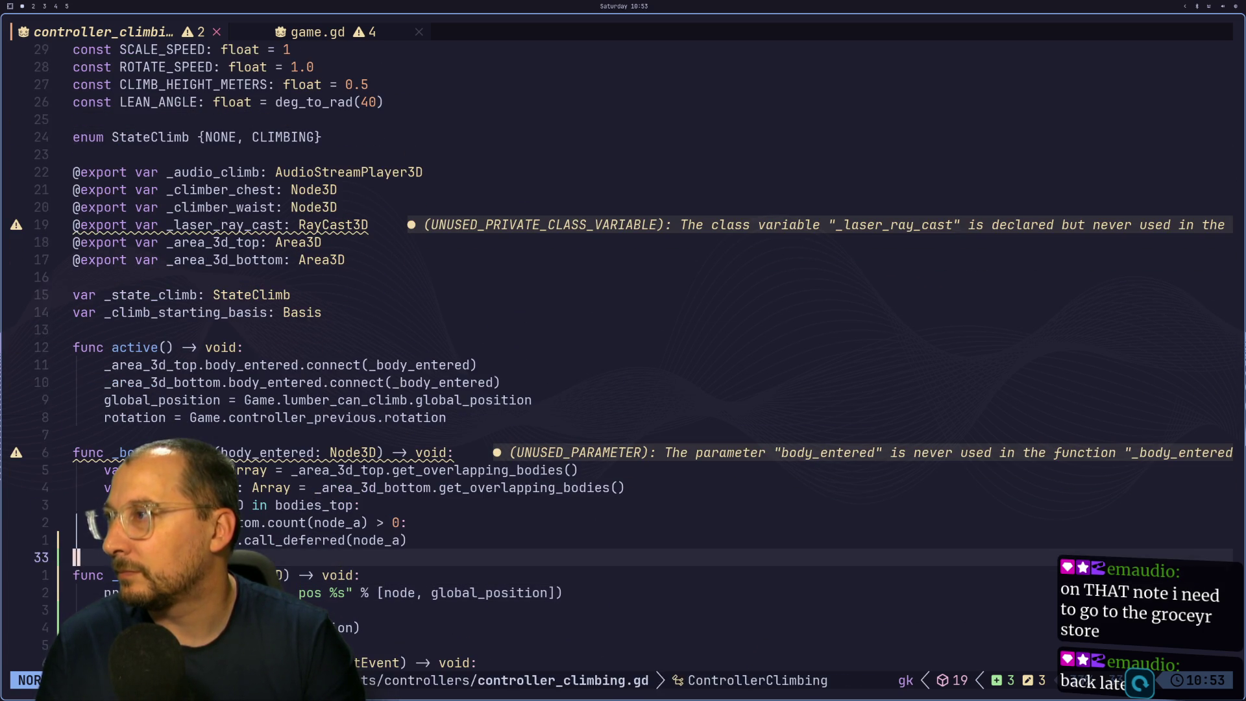
key(k)
key(k)
key(k)
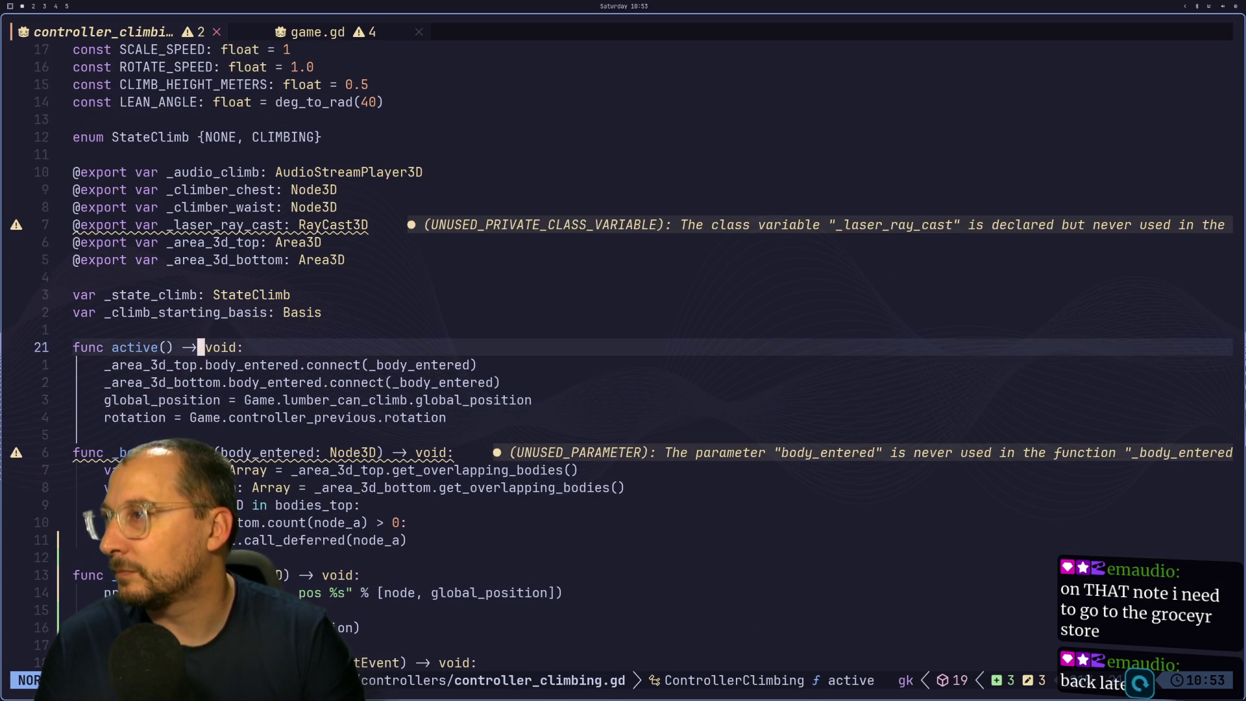
text(ovar _last)
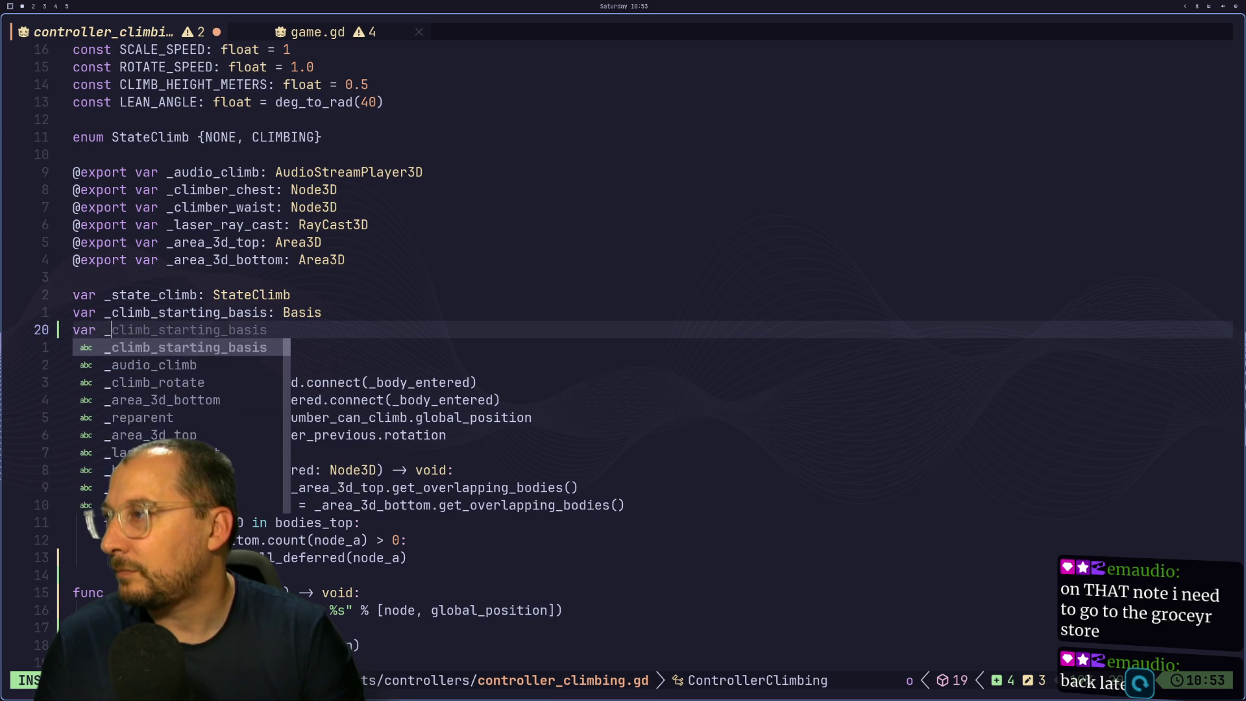
text(_swap_branch:)
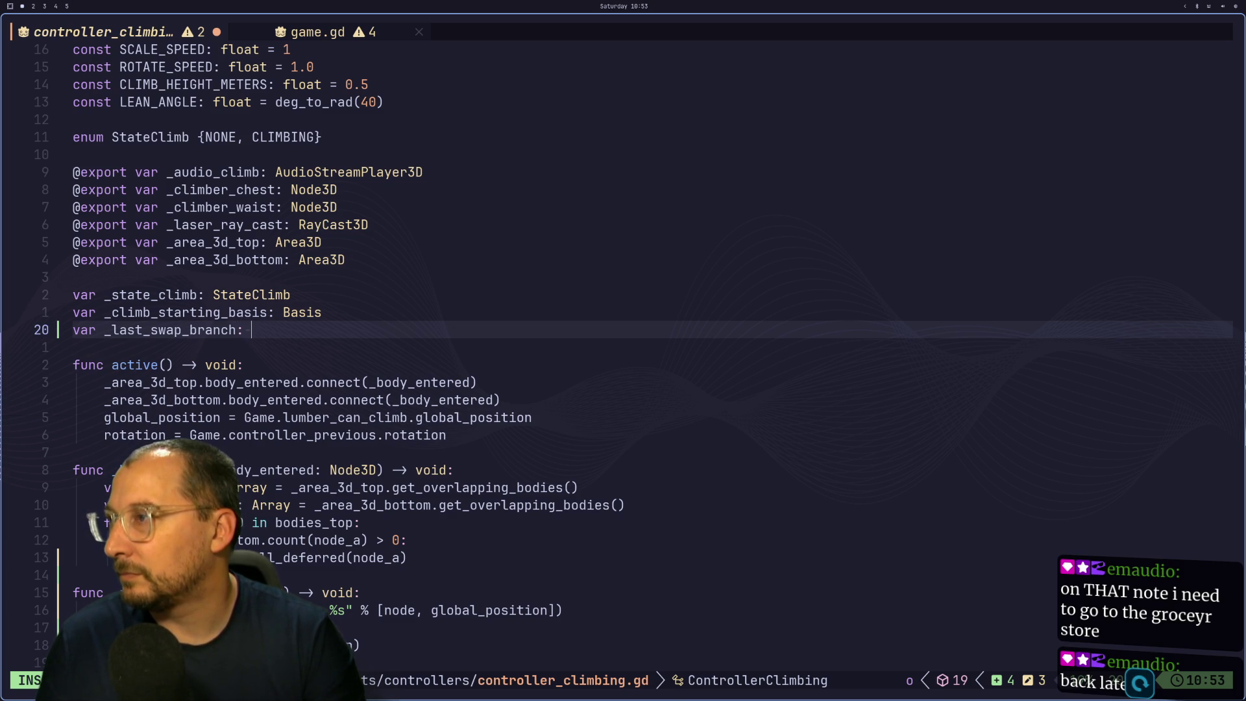
text(Node)
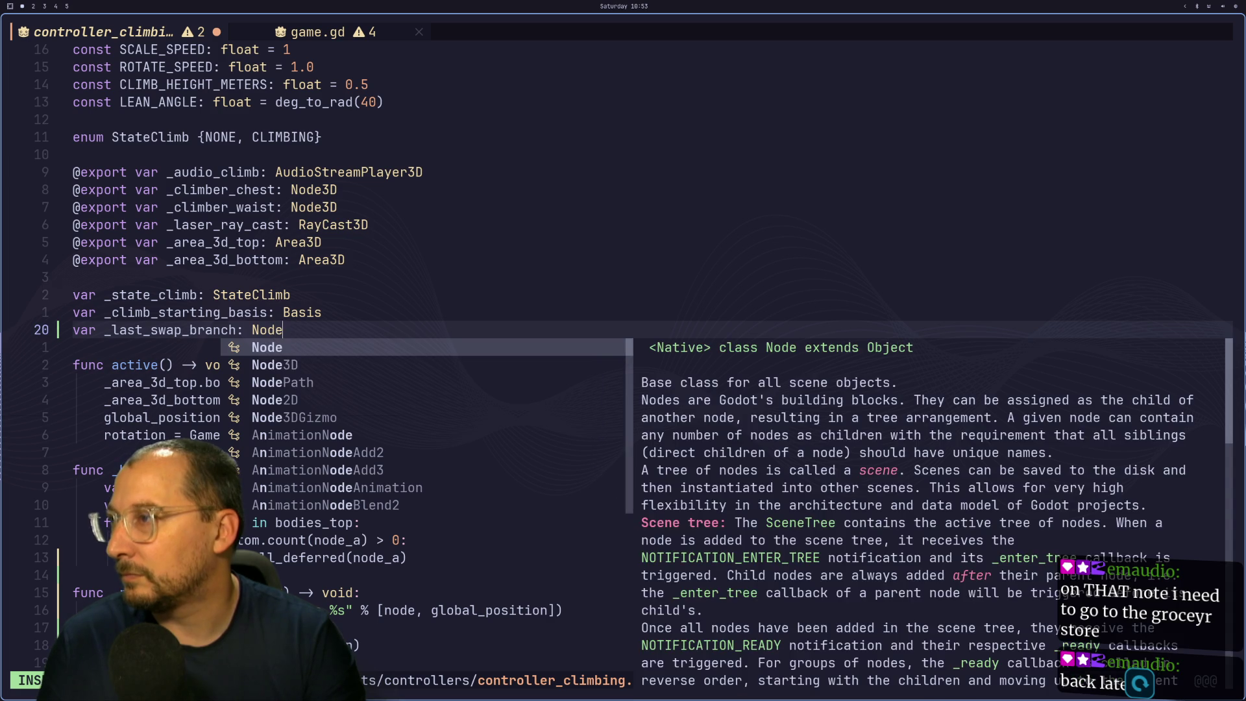
text(3D)
key(Escape)
Yank the _last_swap_branch name from its declaration in visual mode.
key(h)
key(h)
key(h)
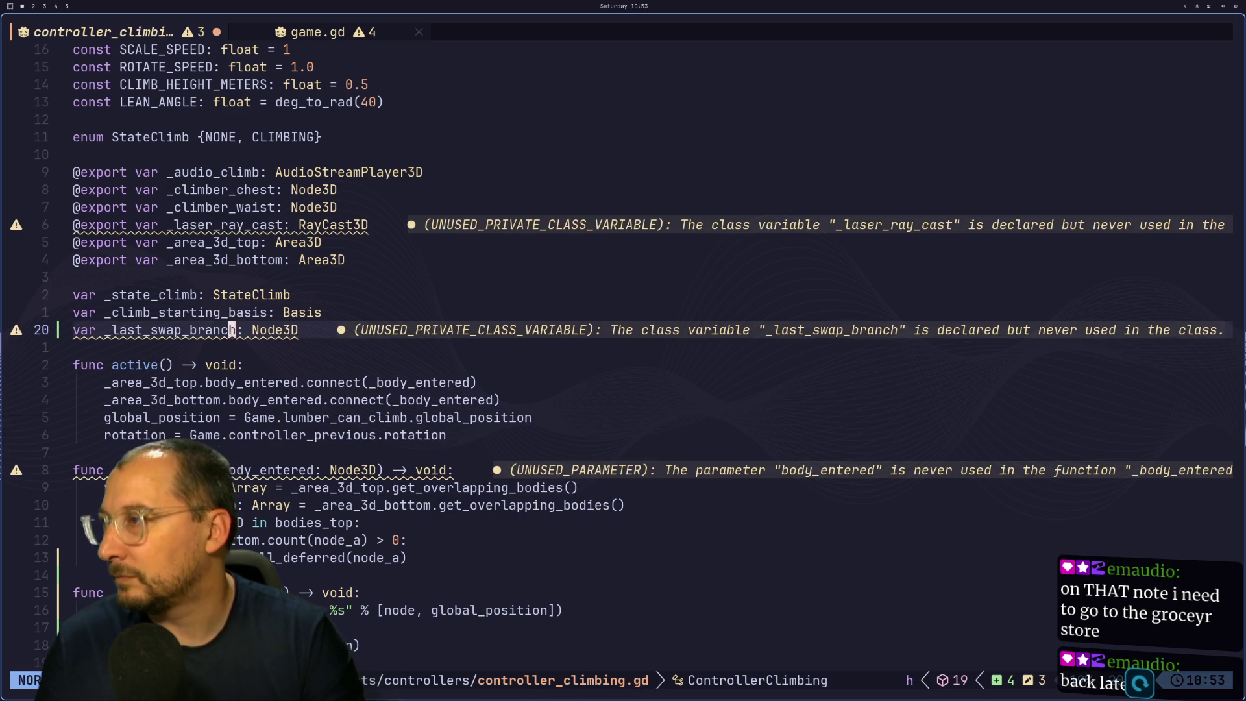
key(v)
key(l)
key(l)
key(l)
key(l)
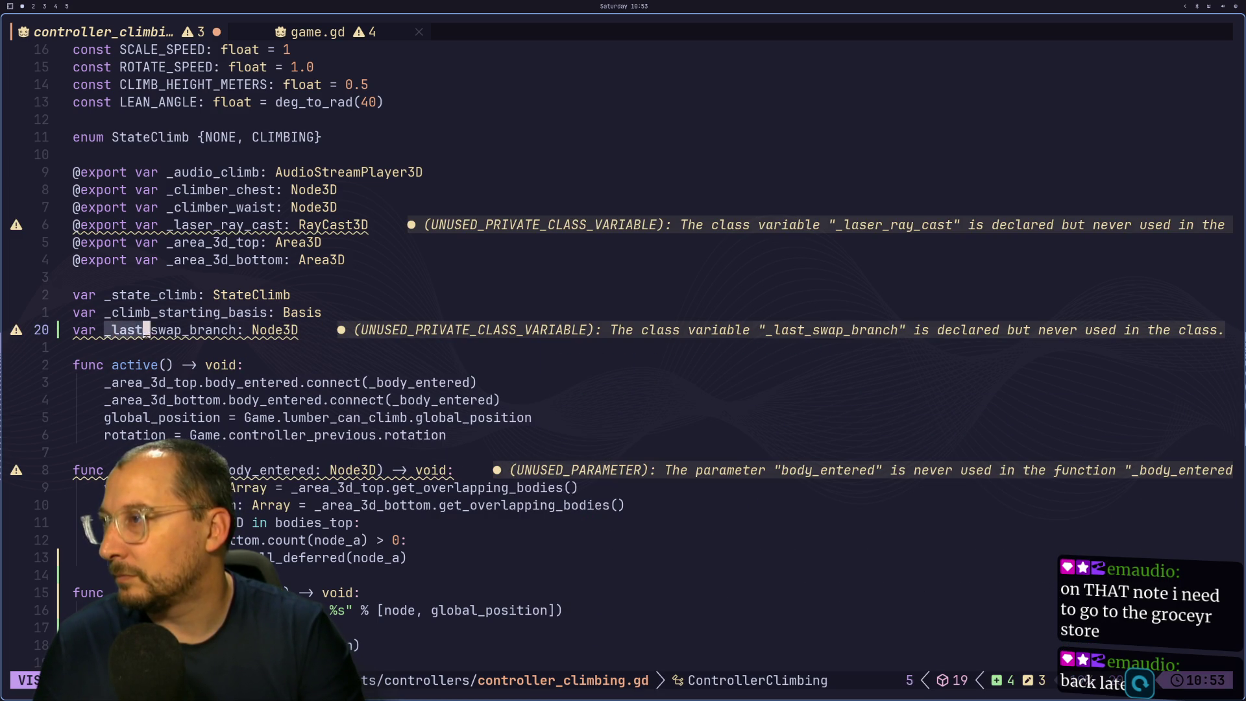
key(y)
key(j)
key(j)
key(j)
key(j)
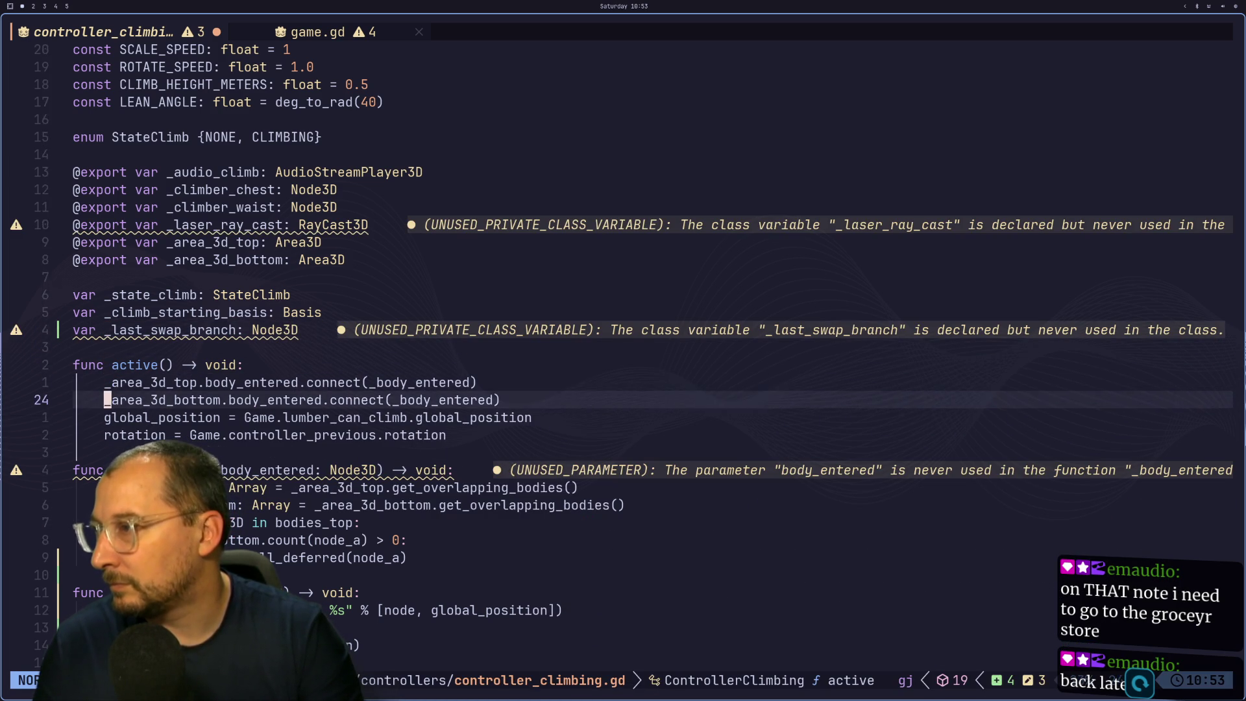
Add 'if body_entered == _last_swap_branch: return' at the top of _body_entered.
key(o)
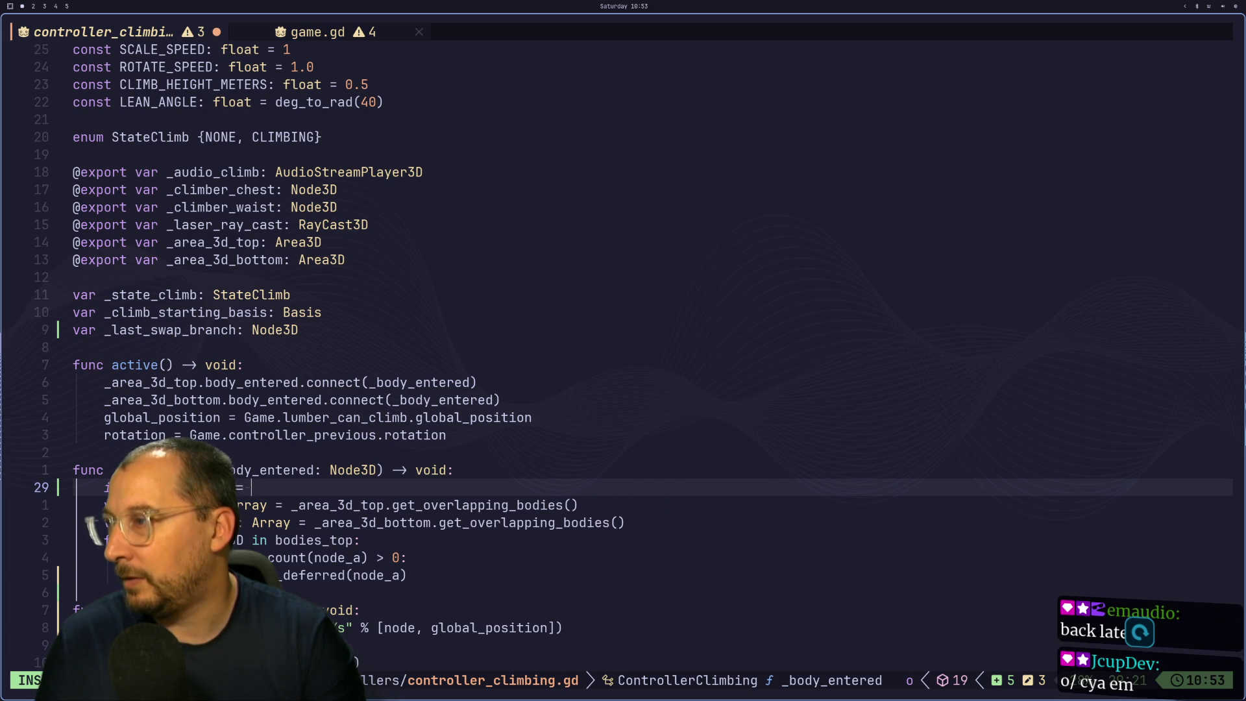
text(_last_swap_branch:)
key(Return)
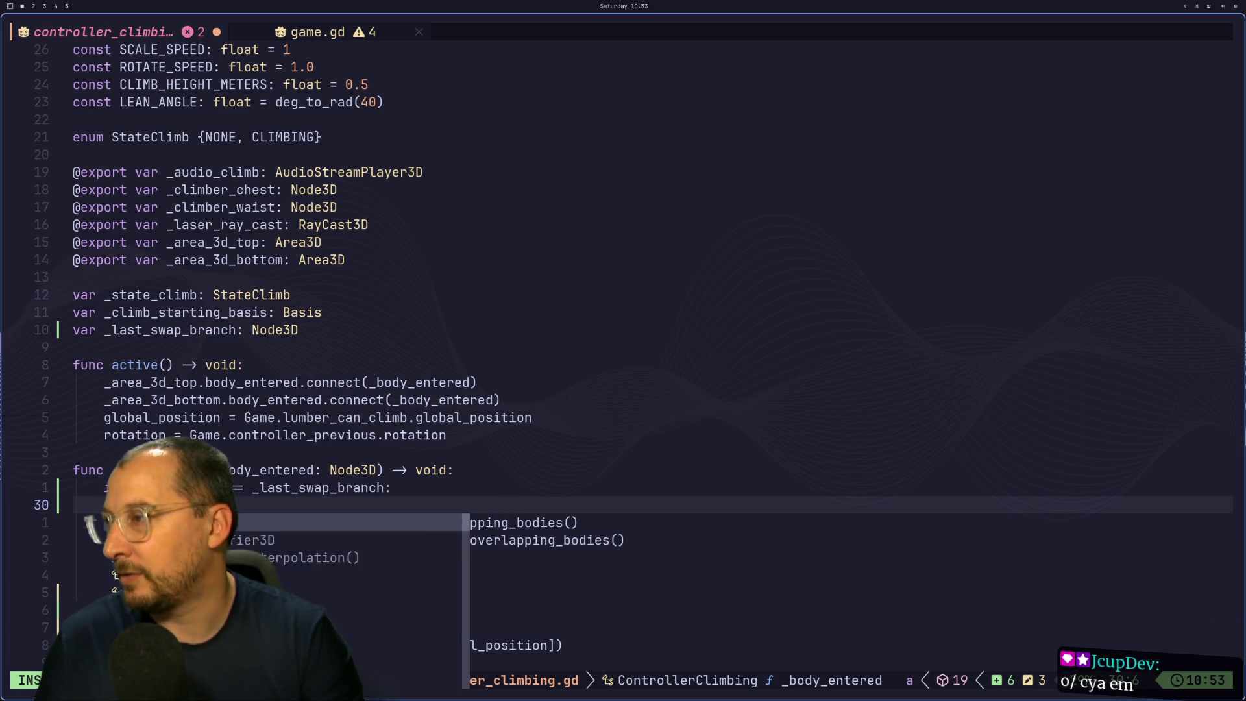
key(Escape)
Paste _last_swap_branch into _reparent below the print line, undo the stray paste, and save.
key(j)
key(j)
key(j)
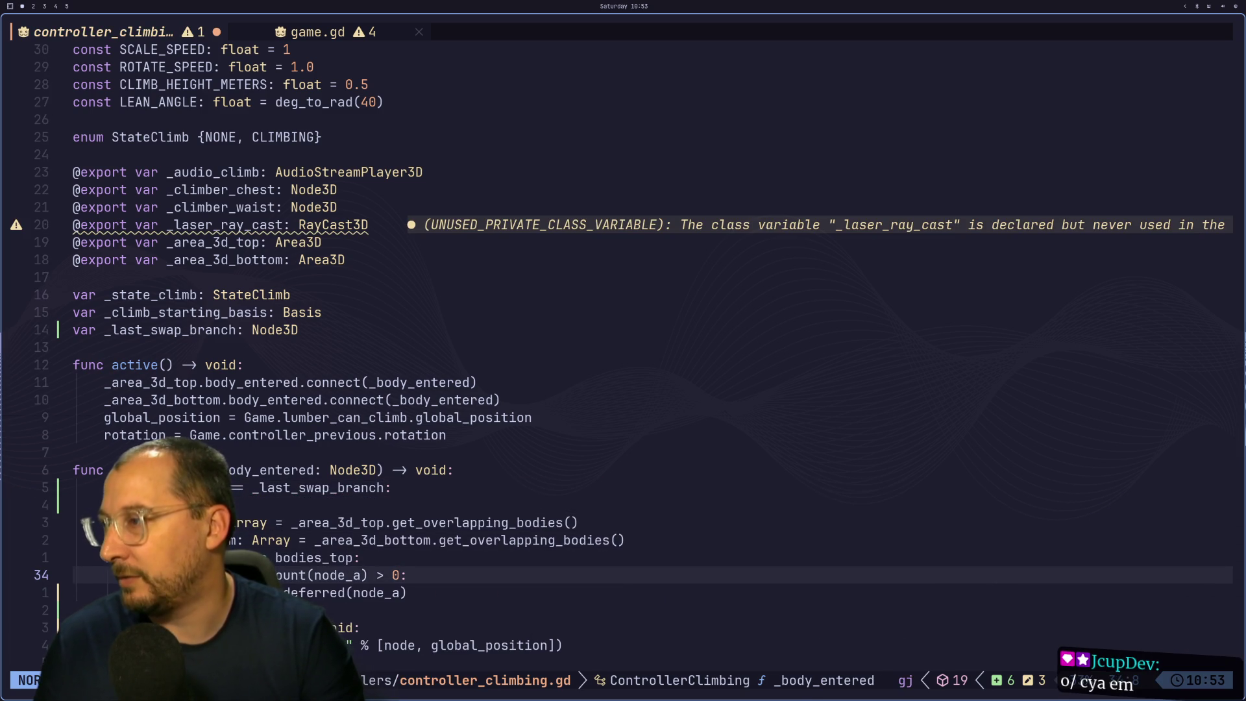
key(j)
key(j)
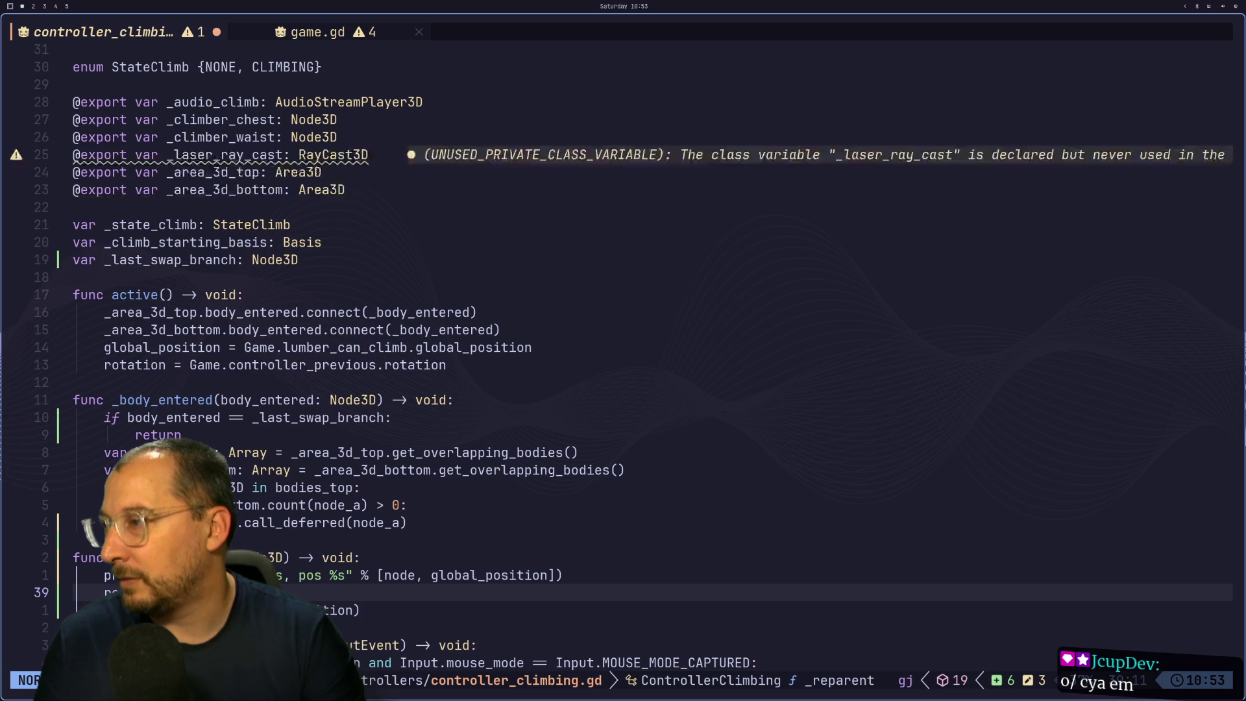
key(k)
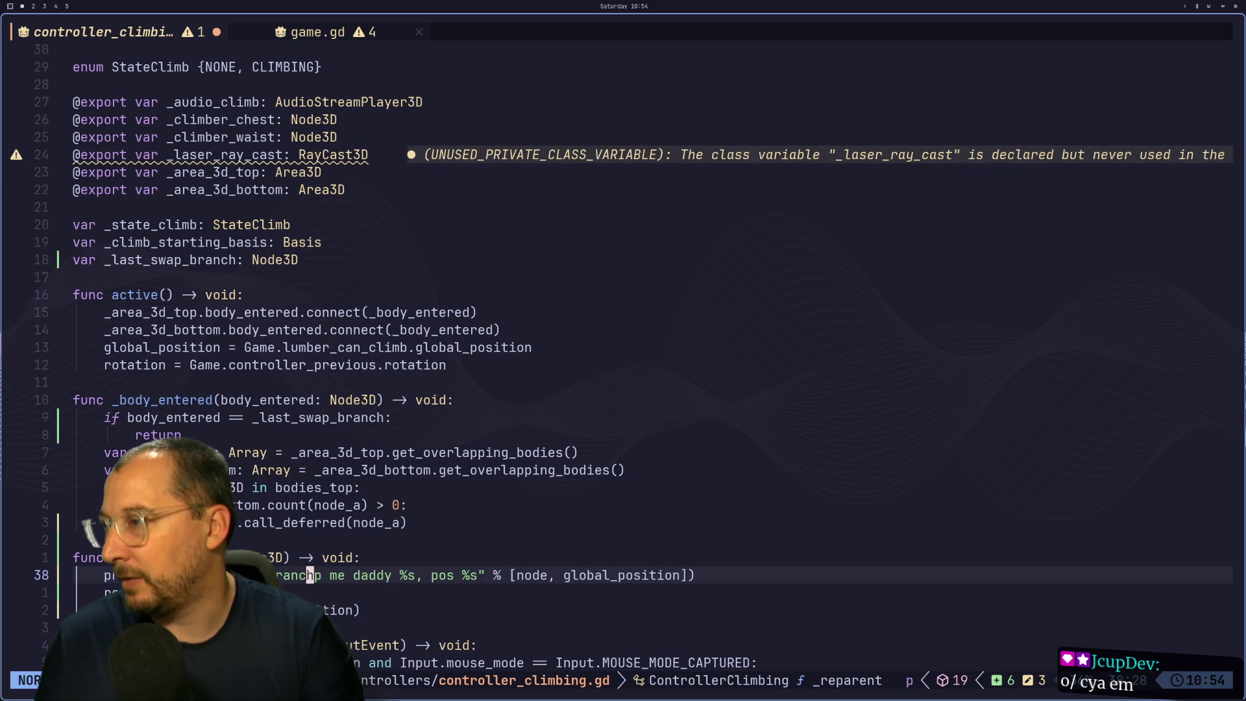
key(u)
key(p)
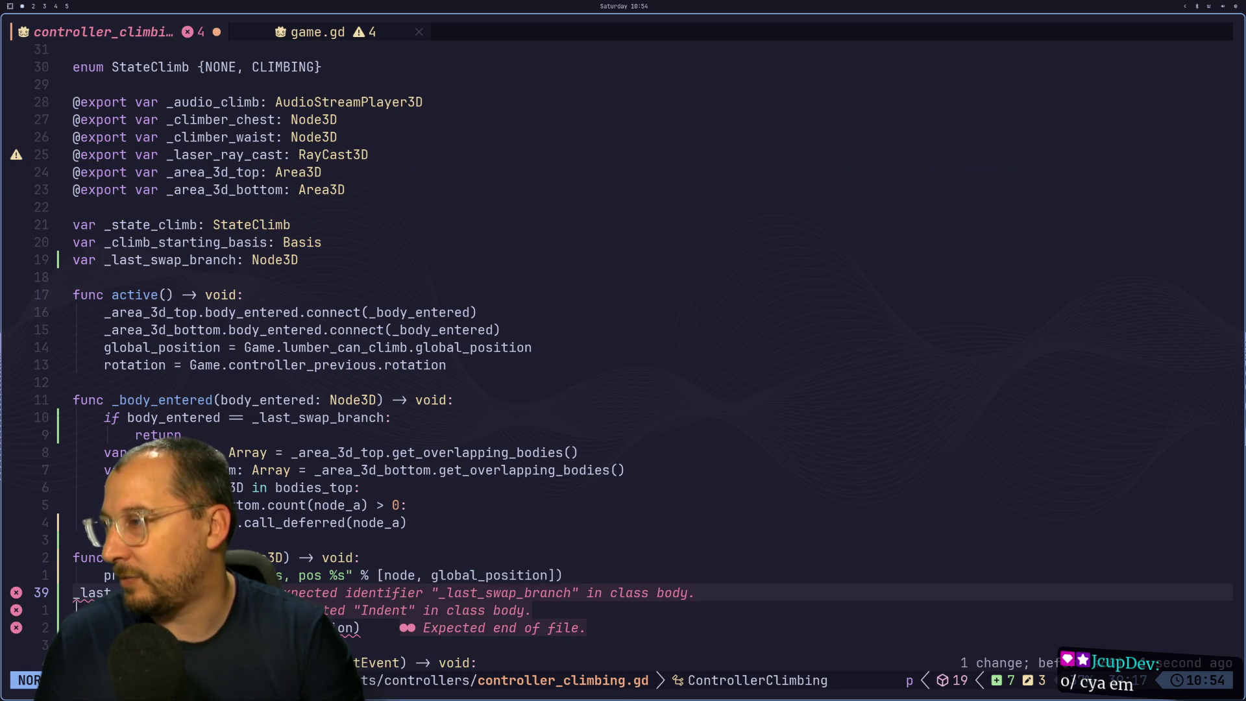
key(a)
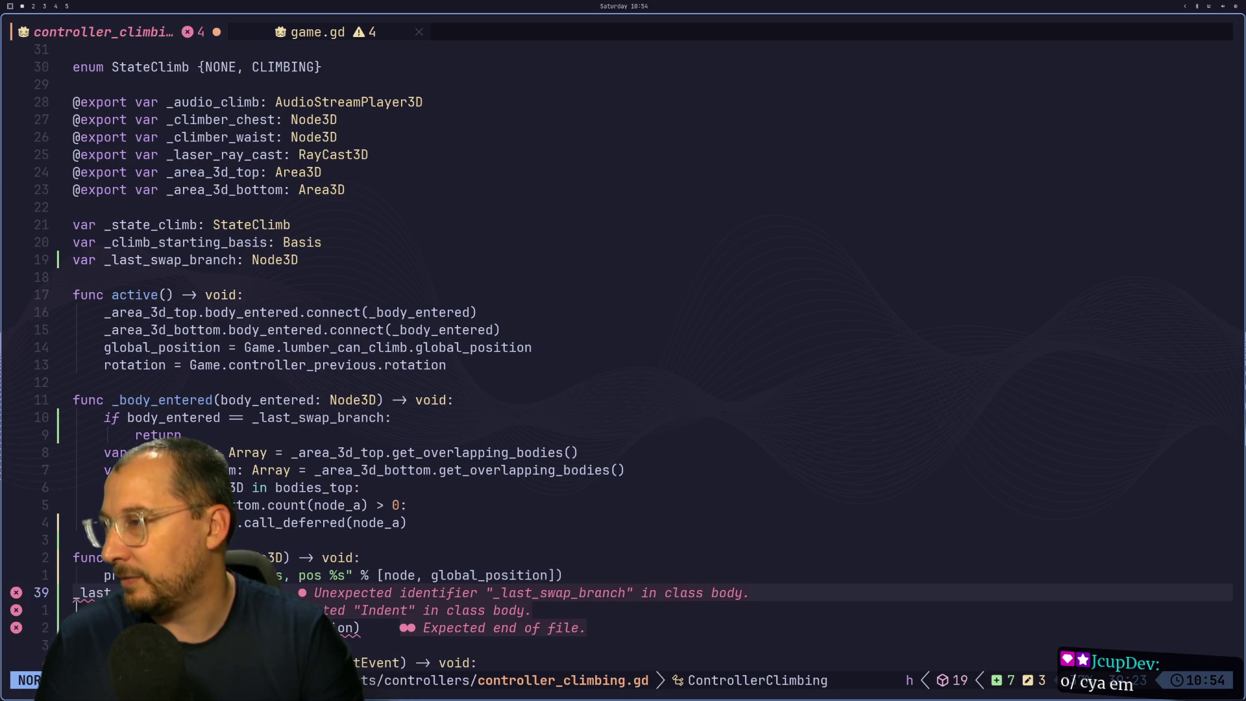
text(u:w)
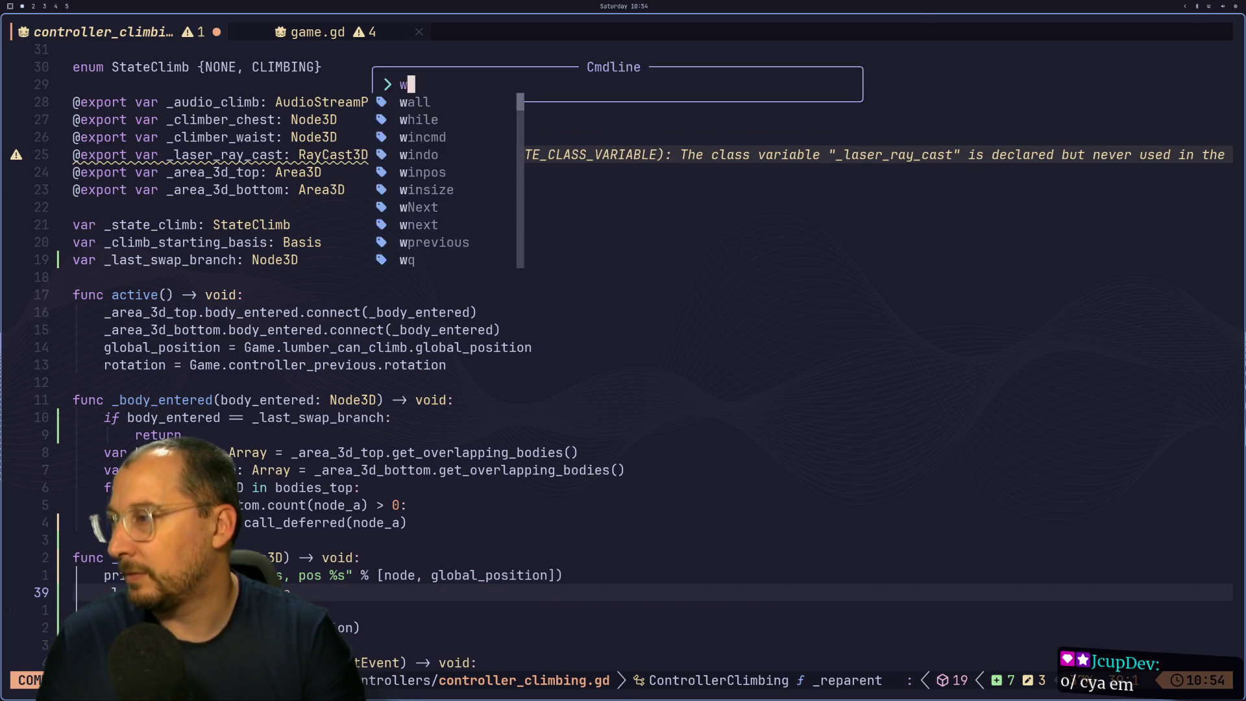
key(Return)
key(super+2)
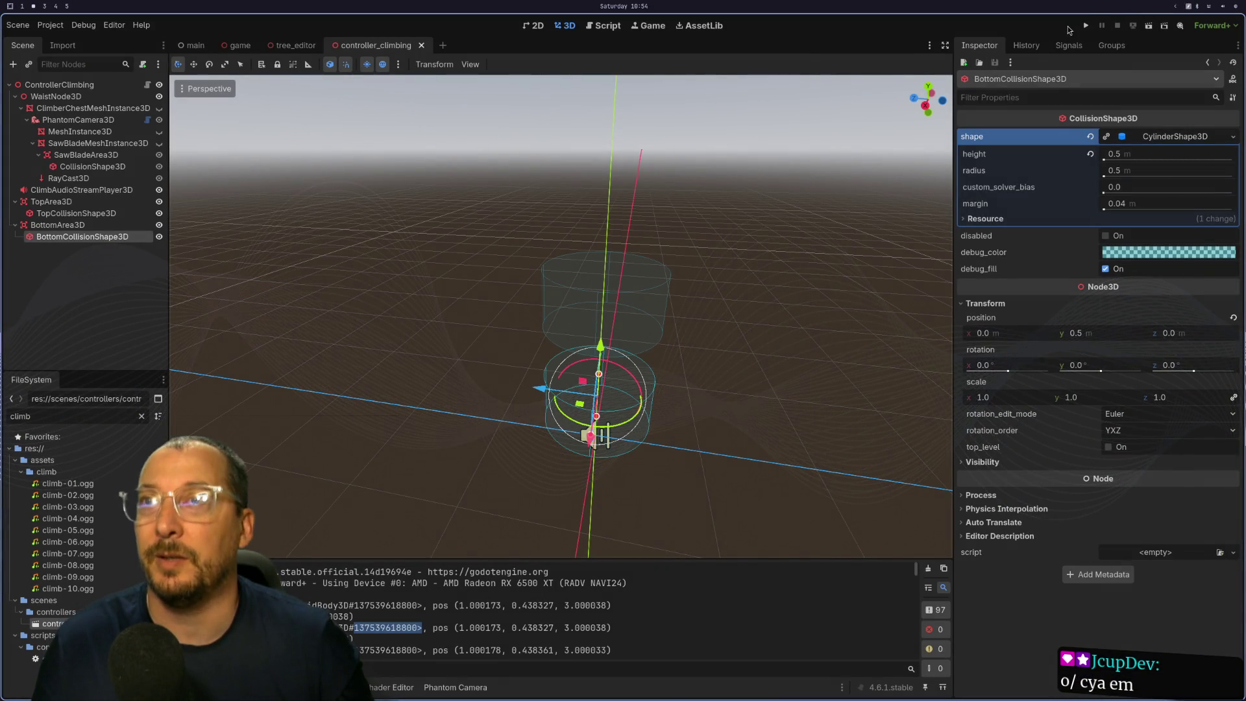
Run the game, walk to the tree and climb its trunk, then scroll the Output log.
click(1086, 25)
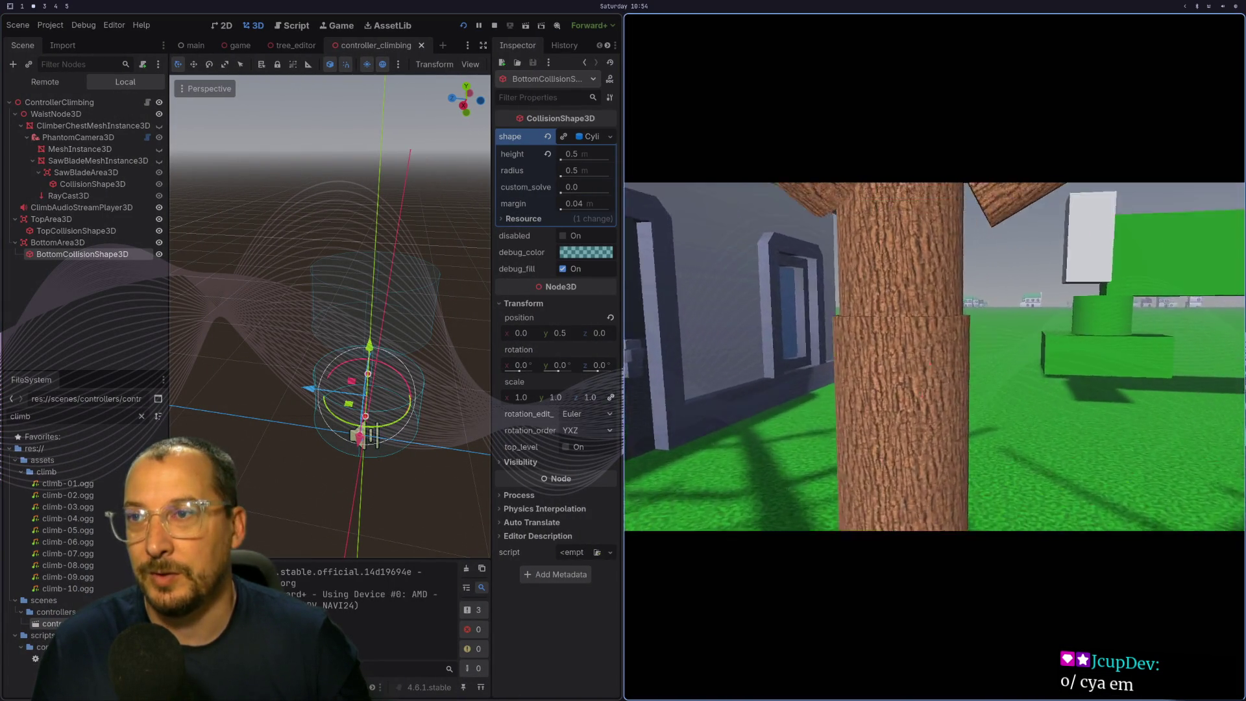
key(w)
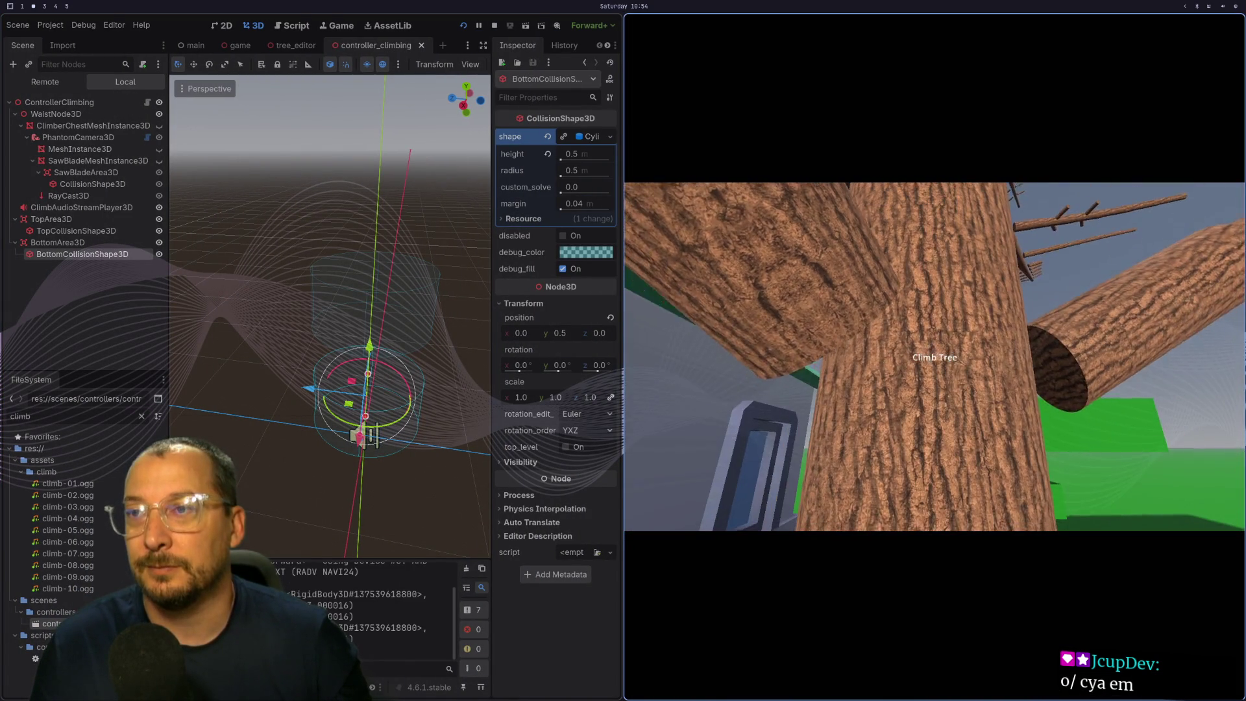
key(w)
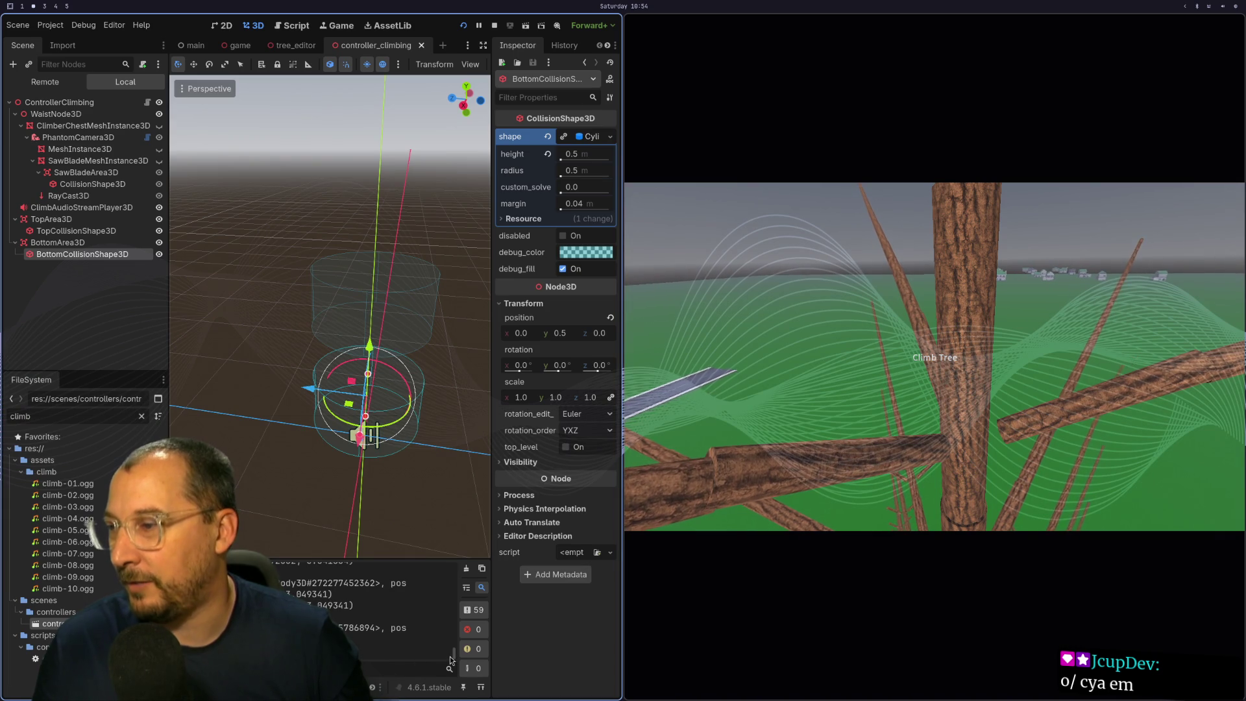
drag(452, 653, 438, 533)
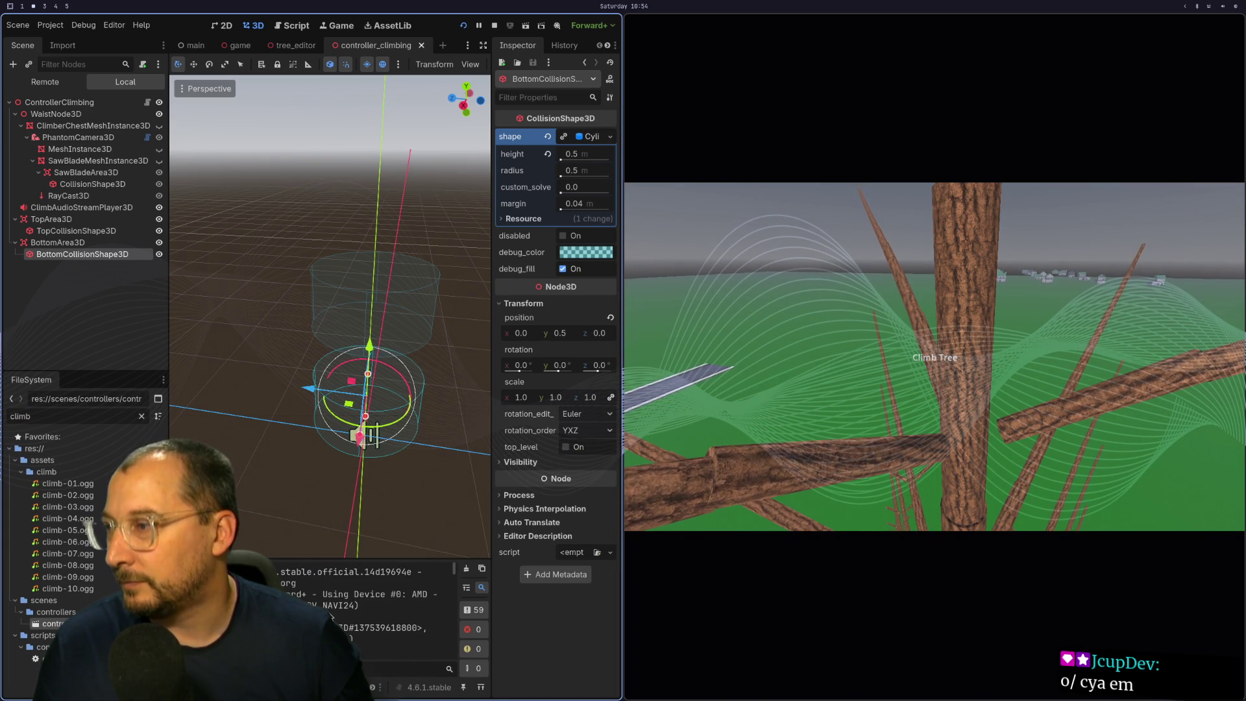
scroll(334, 616, down, 1)
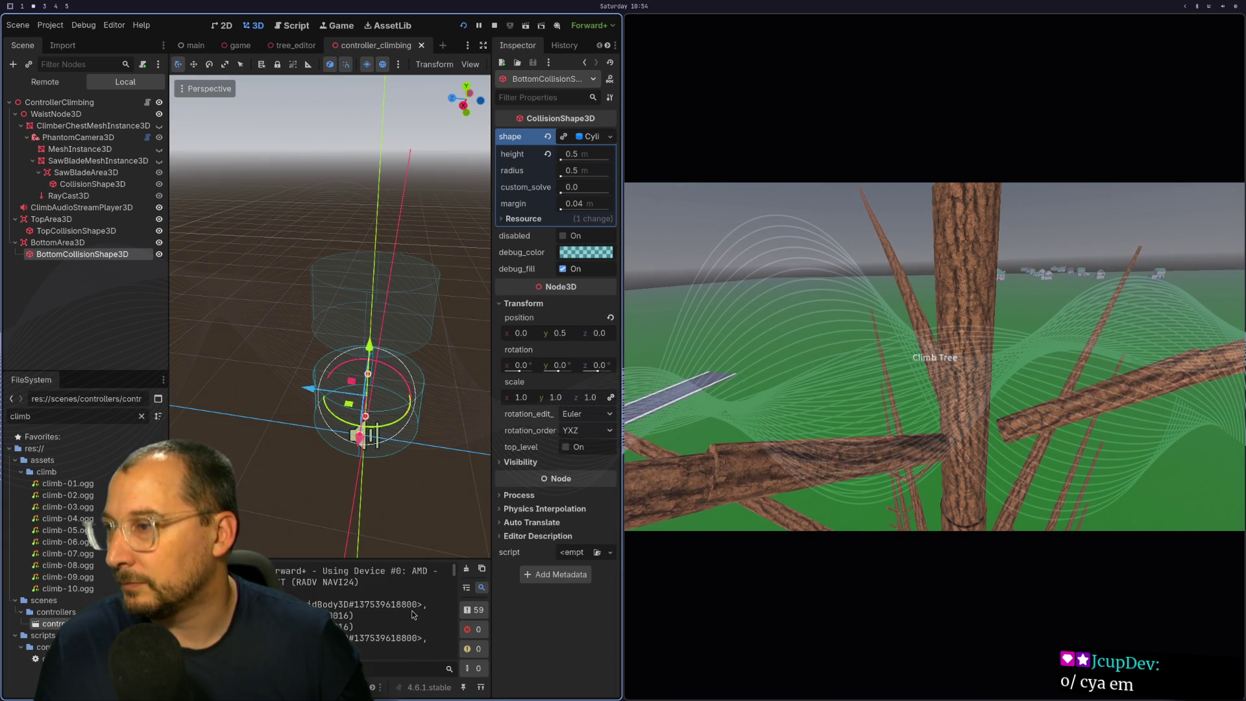
Yank the _last_swap_branch name from the if guard in _body_entered.
key(super+1)
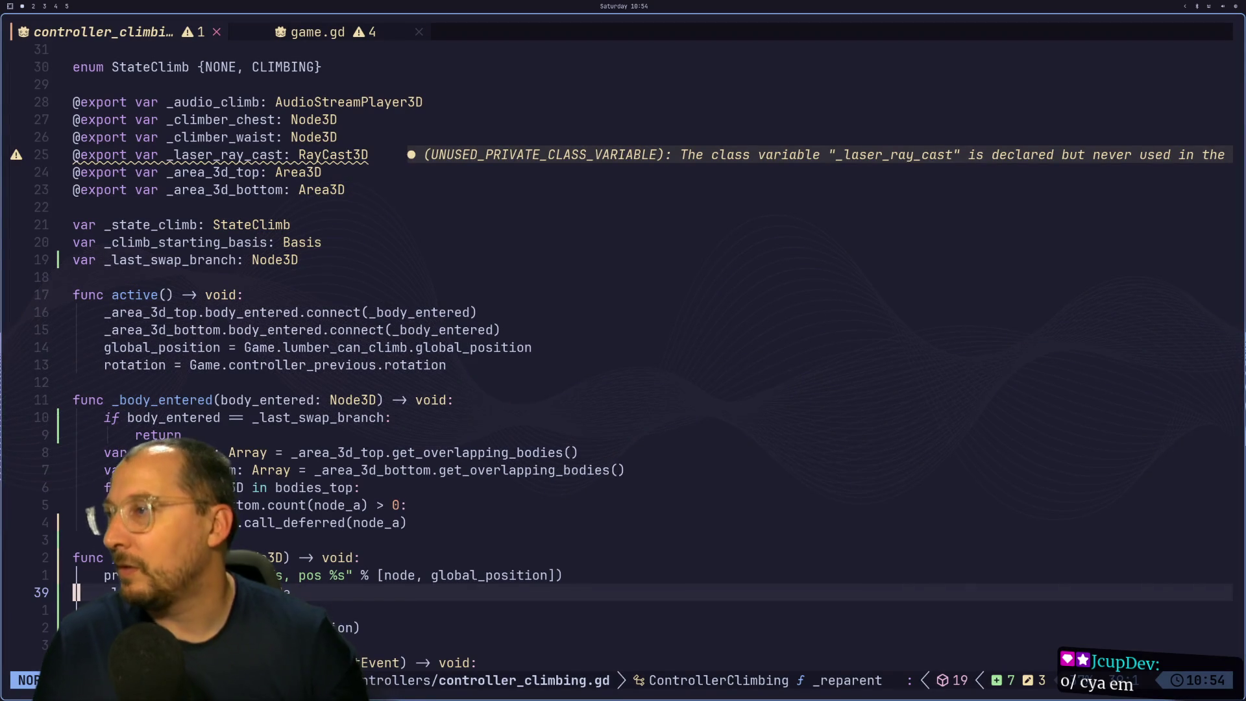
key(k)
key(k)
key(k)
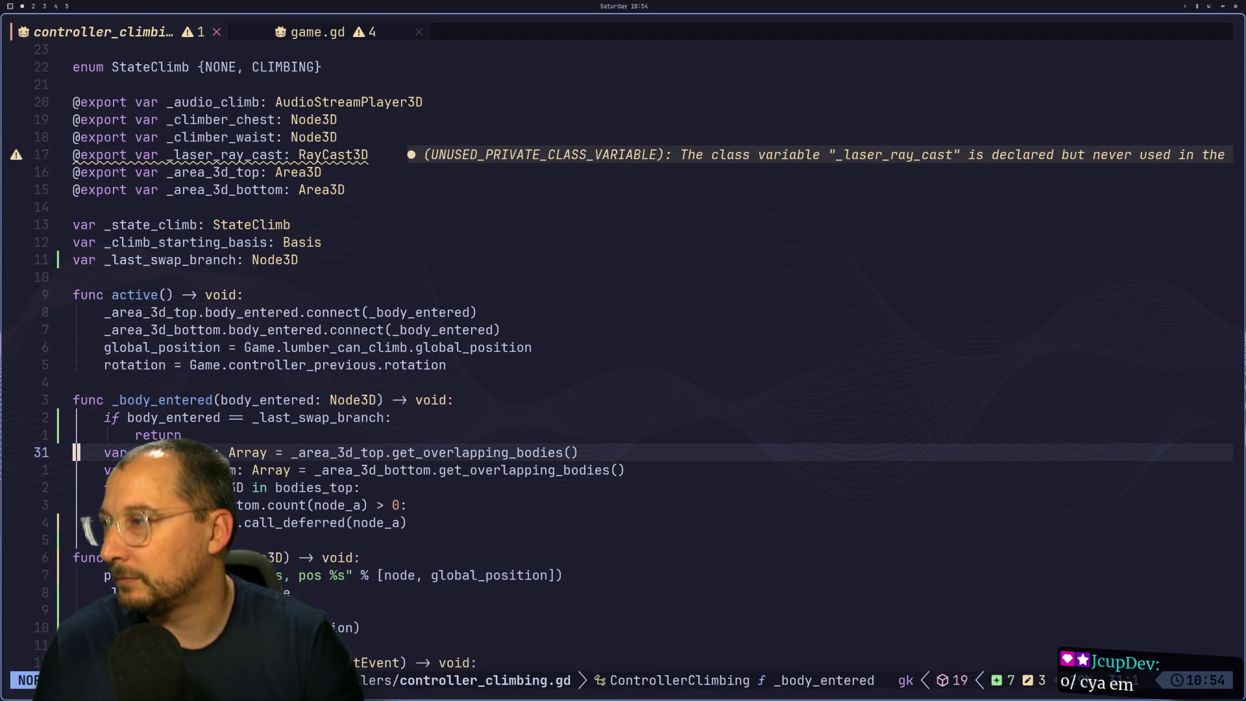
key(l)
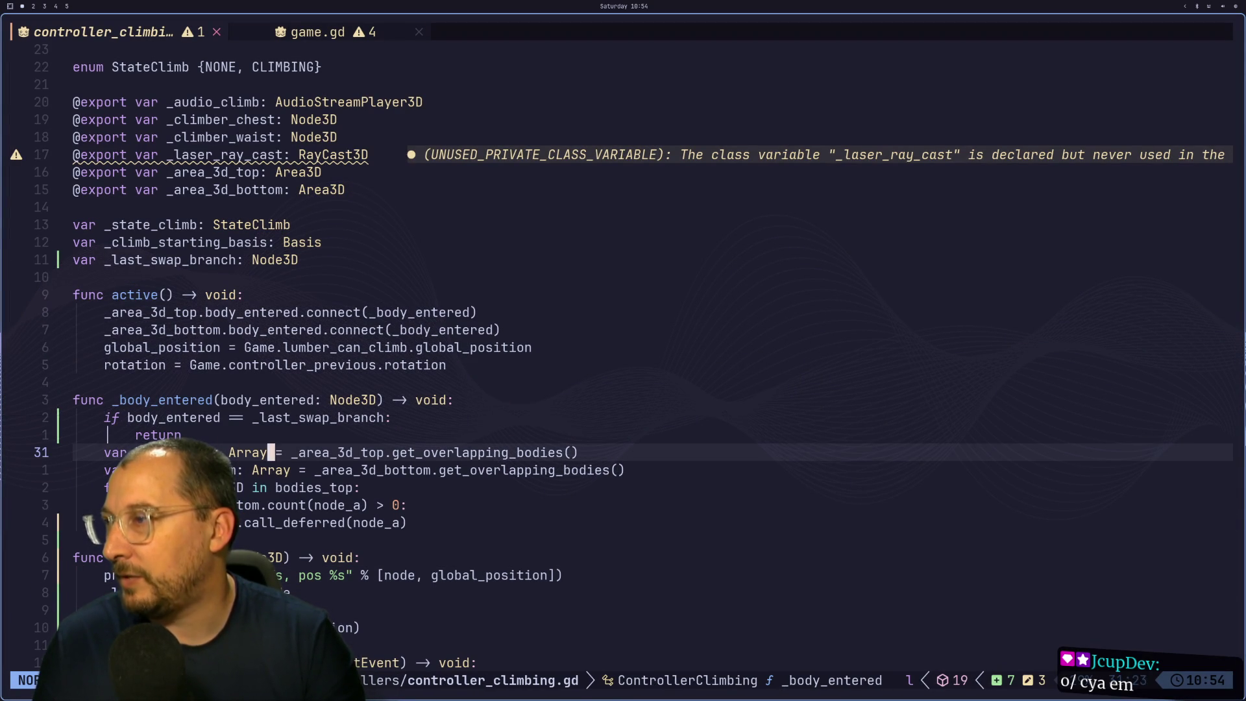
key(k)
key(k)
key(b)
key(v)
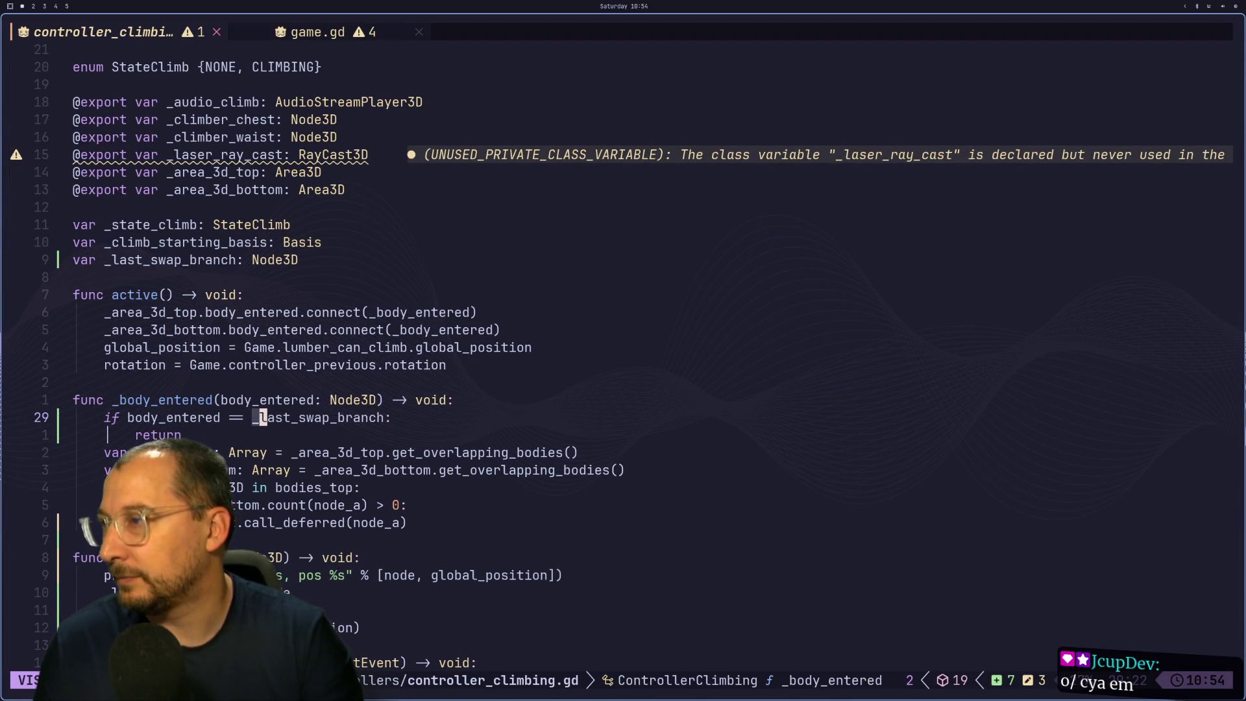
key(l)
key(l)
key(l)
key(l)
key(l)
key(l)
key(y)
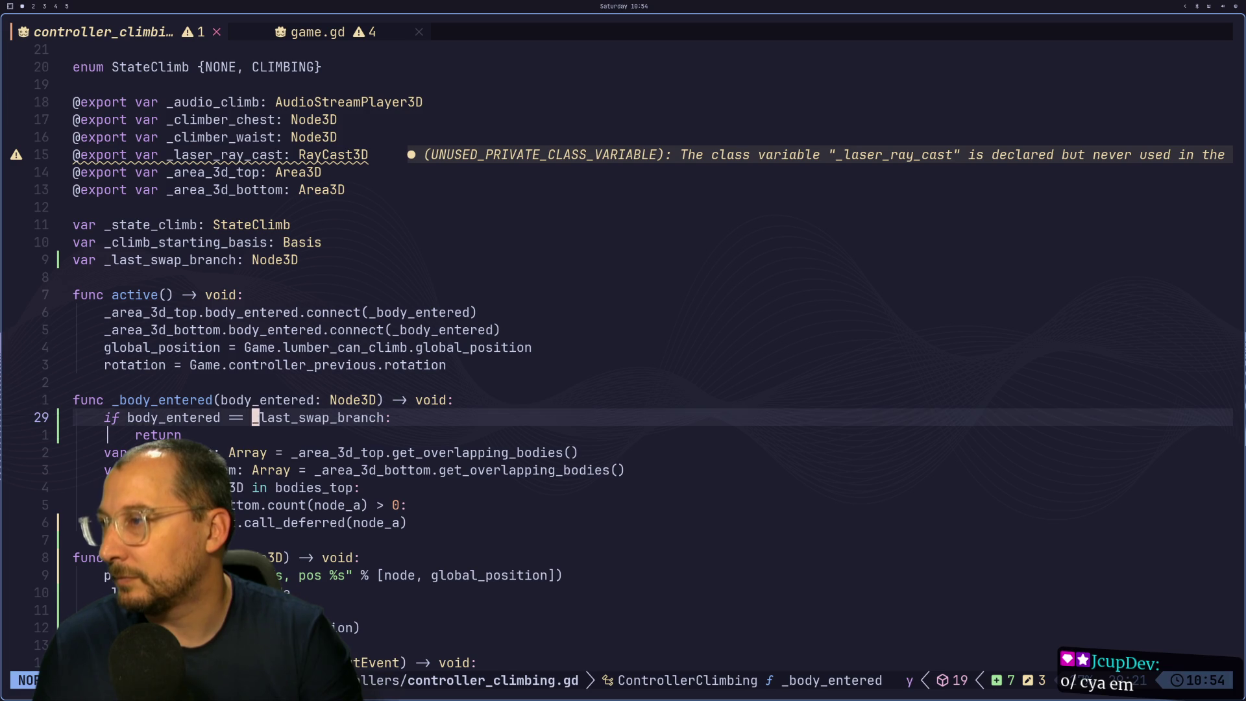
Add a '_last_swap_branch = body_entered' line below the count check.
key(j)
key(j)
key(j)
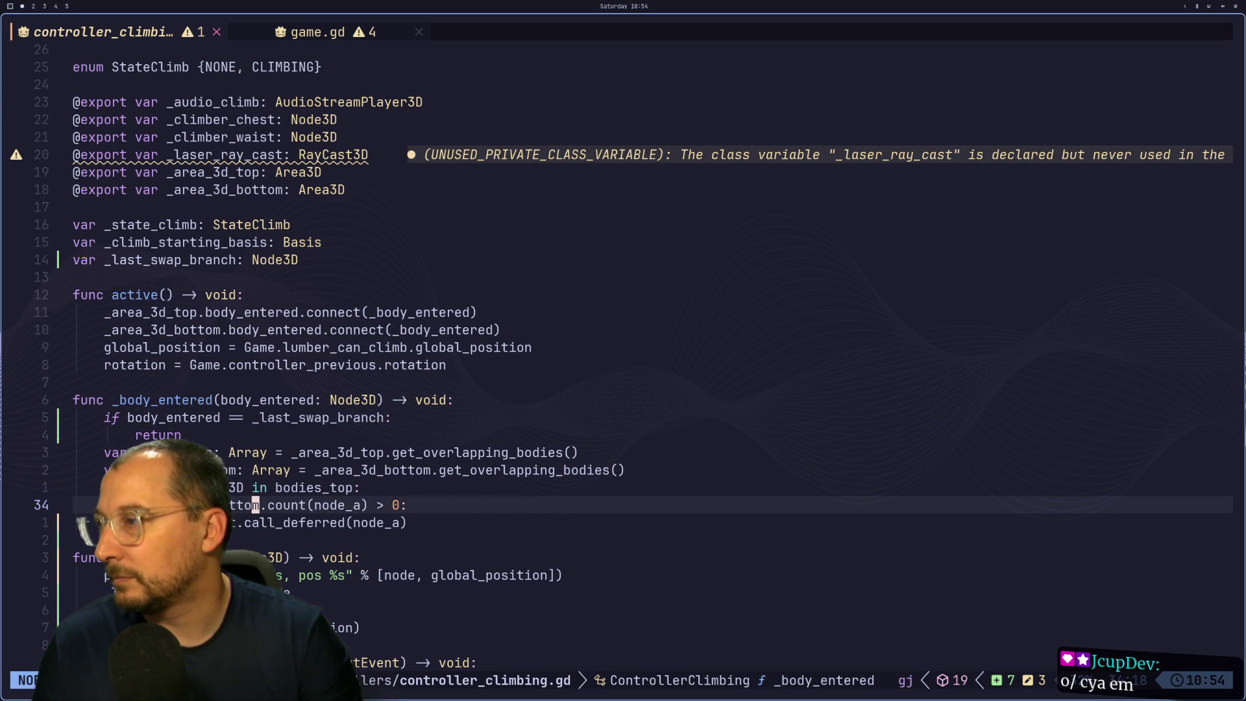
key(p)
key(u)
key(o)
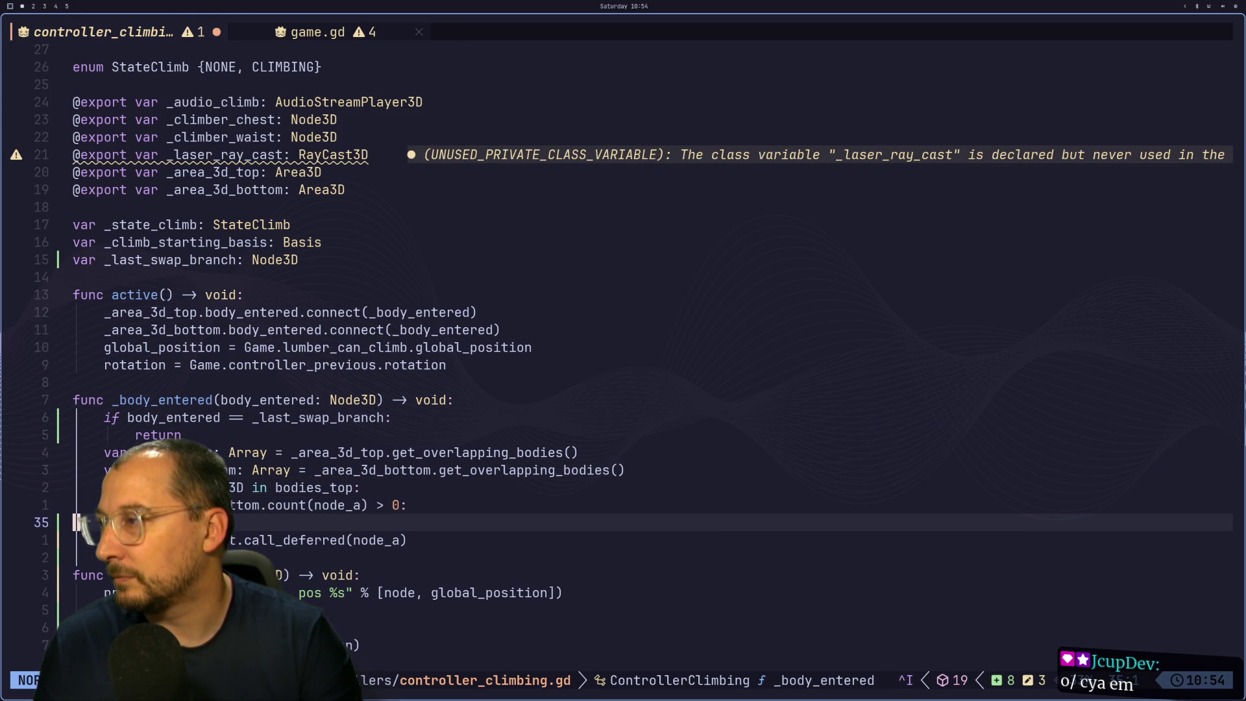
text(i_last_swap_branch )
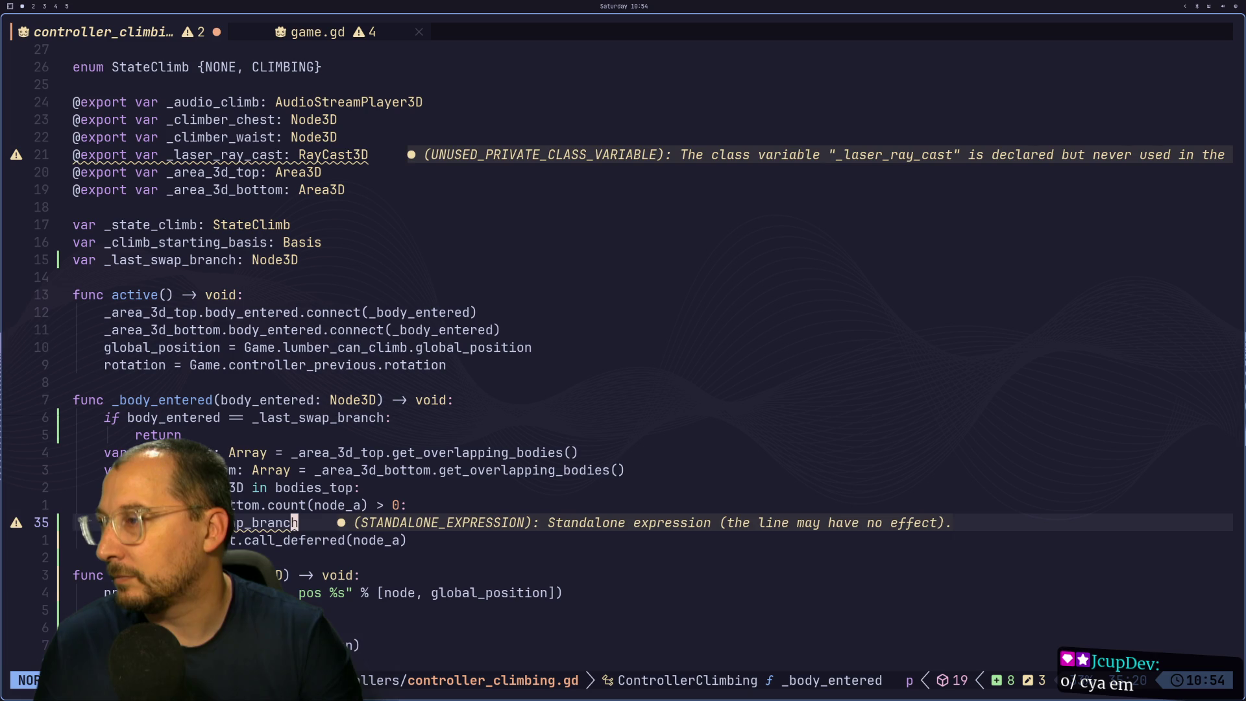
text(body_entered)
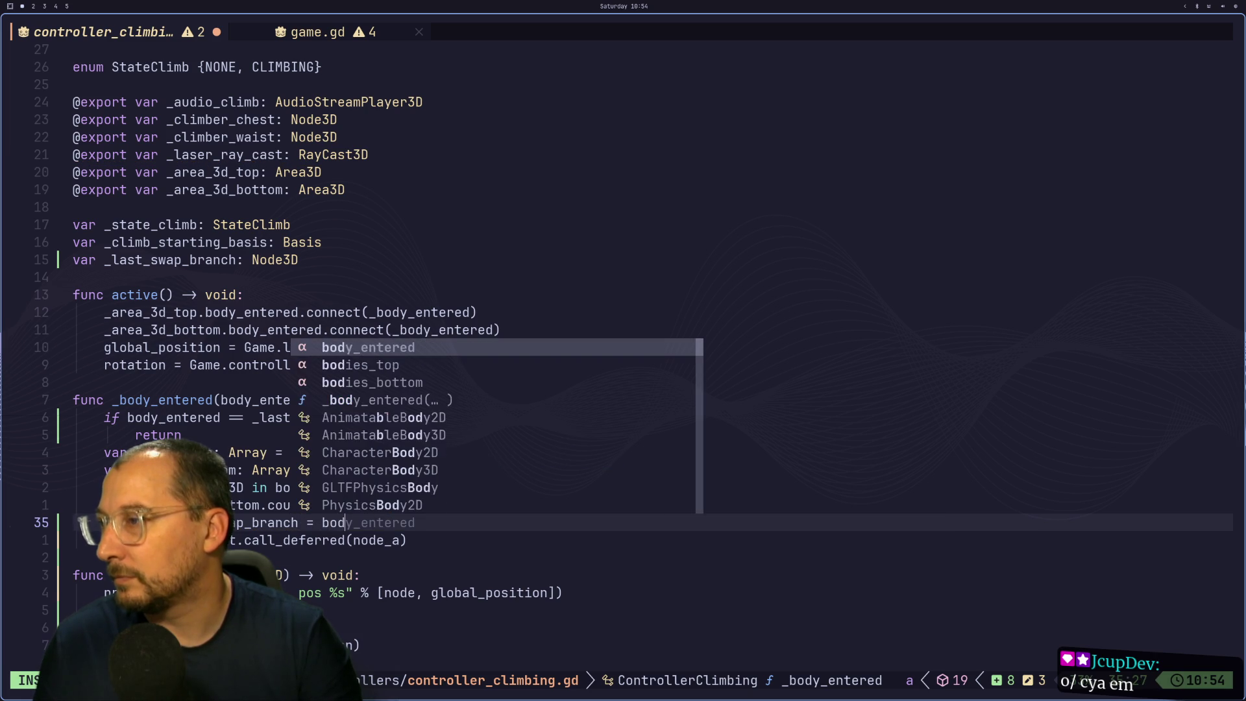
key(Escape)
key(shift+l)
key(shift+h)
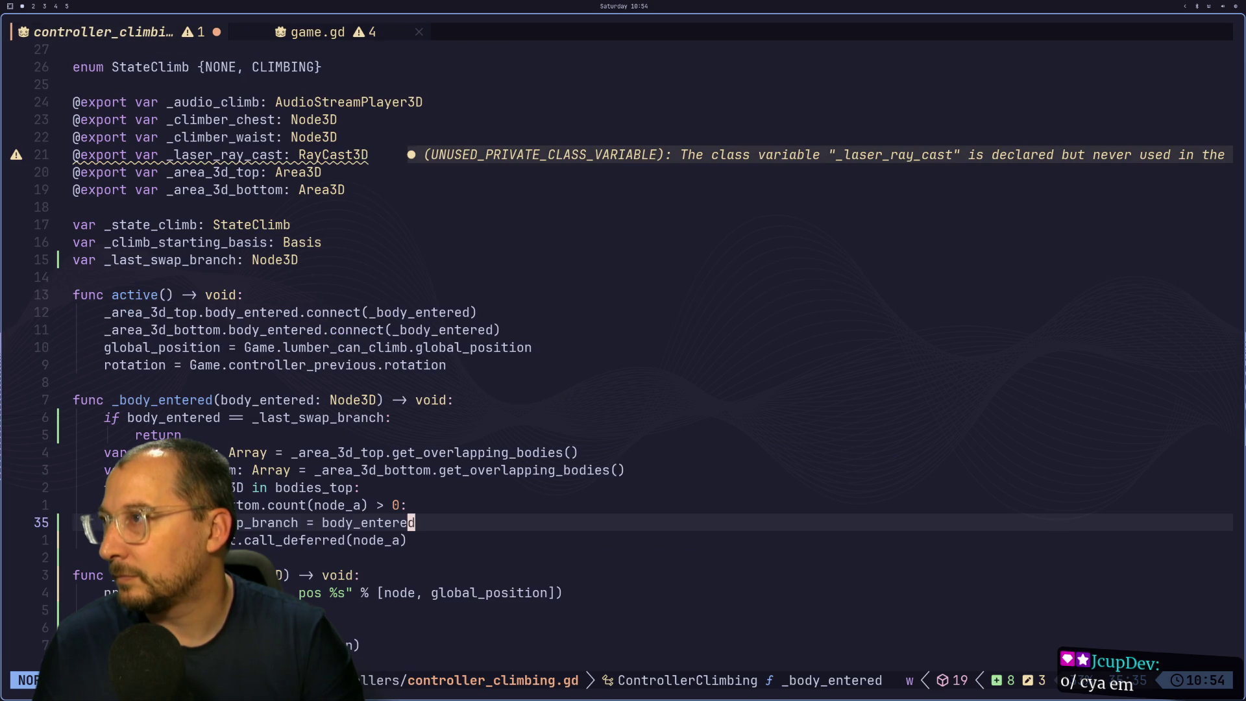
Change the assignment to '_last_swap_branch = node_a' above the call_deferred line.
key(h)
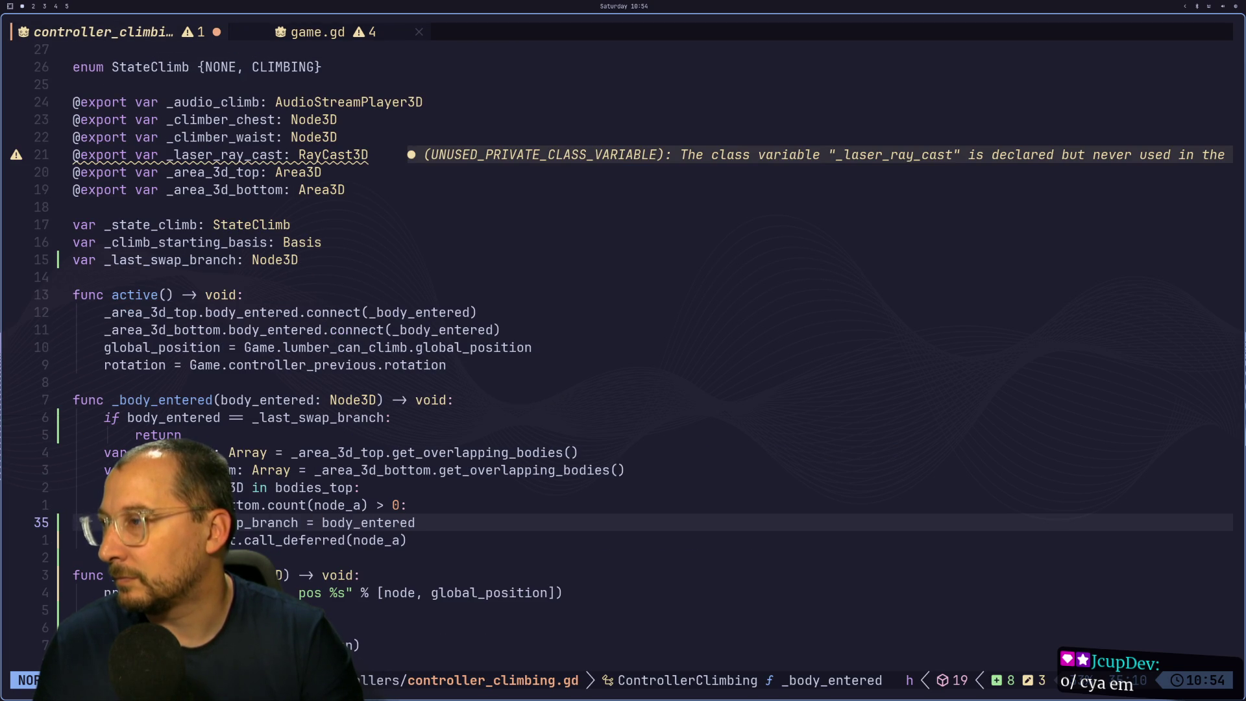
key(k)
key(k)
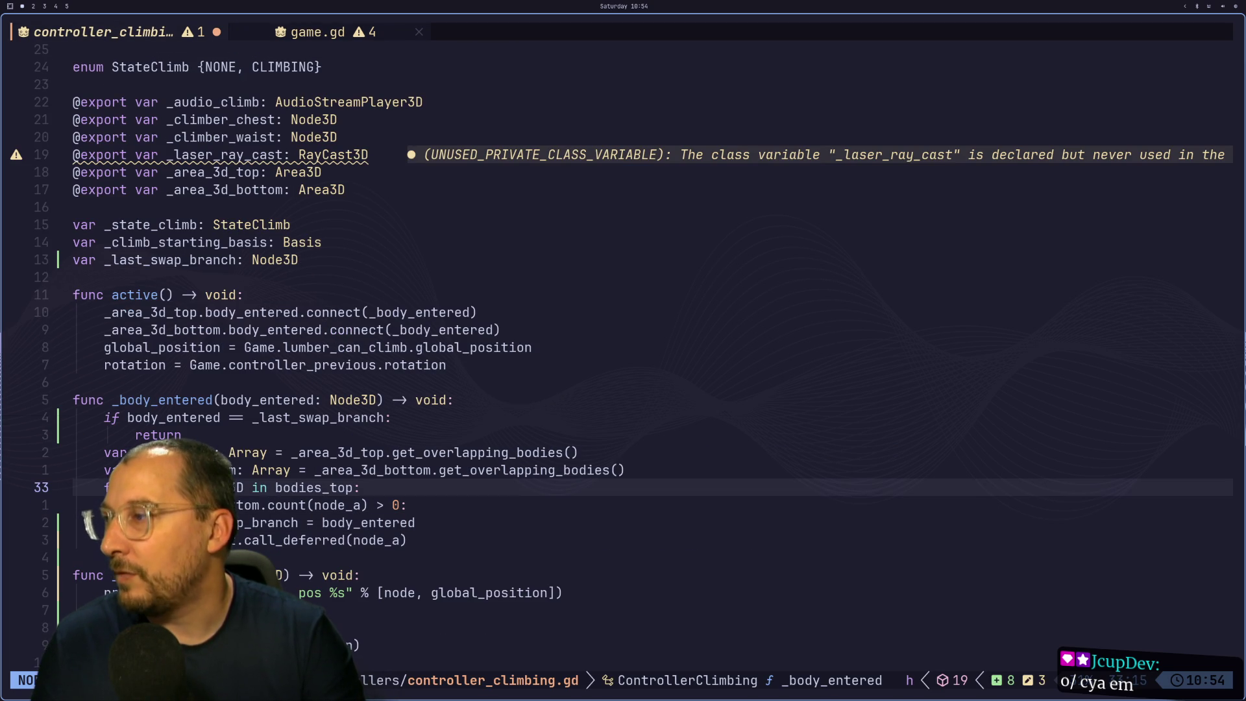
key(v)
key(2)
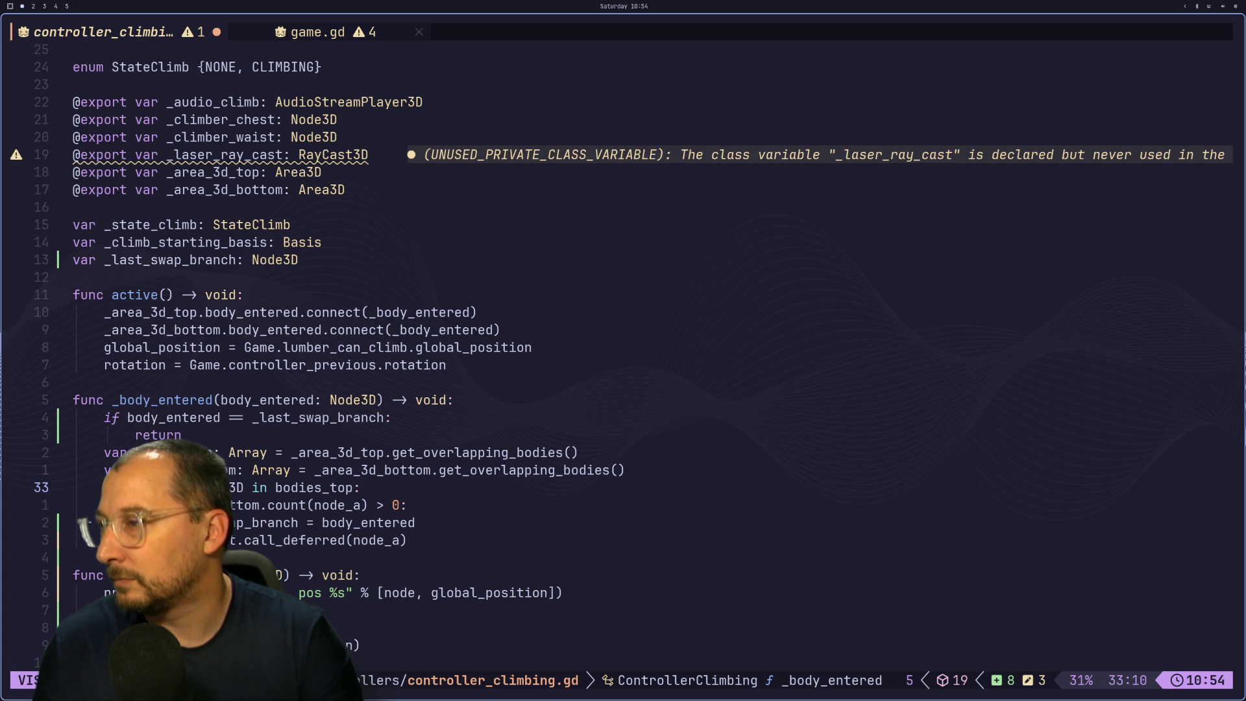
key(Escape)
key(j)
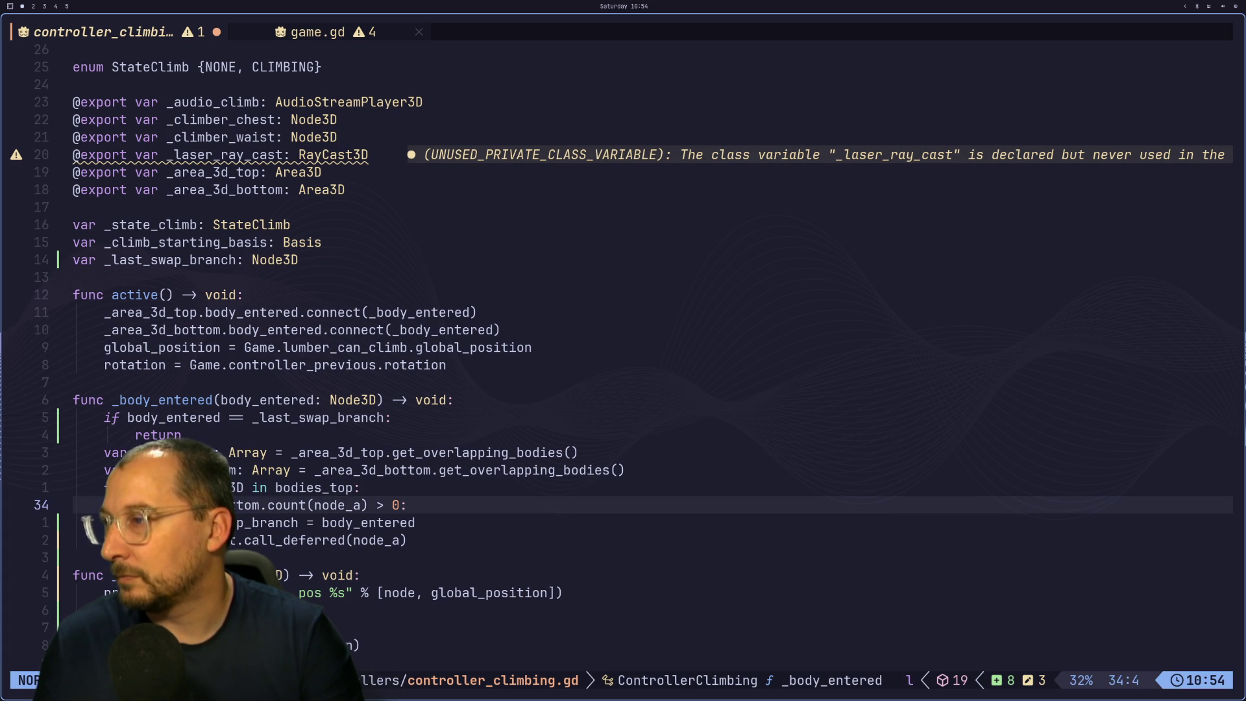
key(j)
key(j)
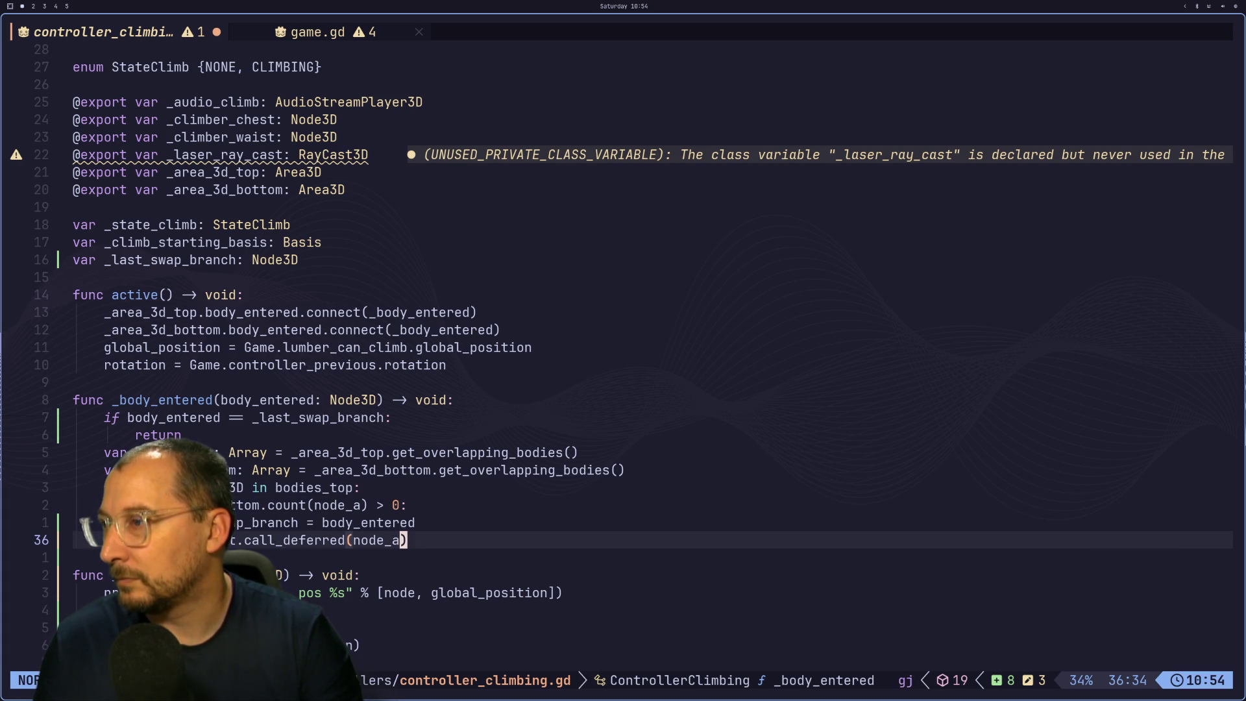
key(i)
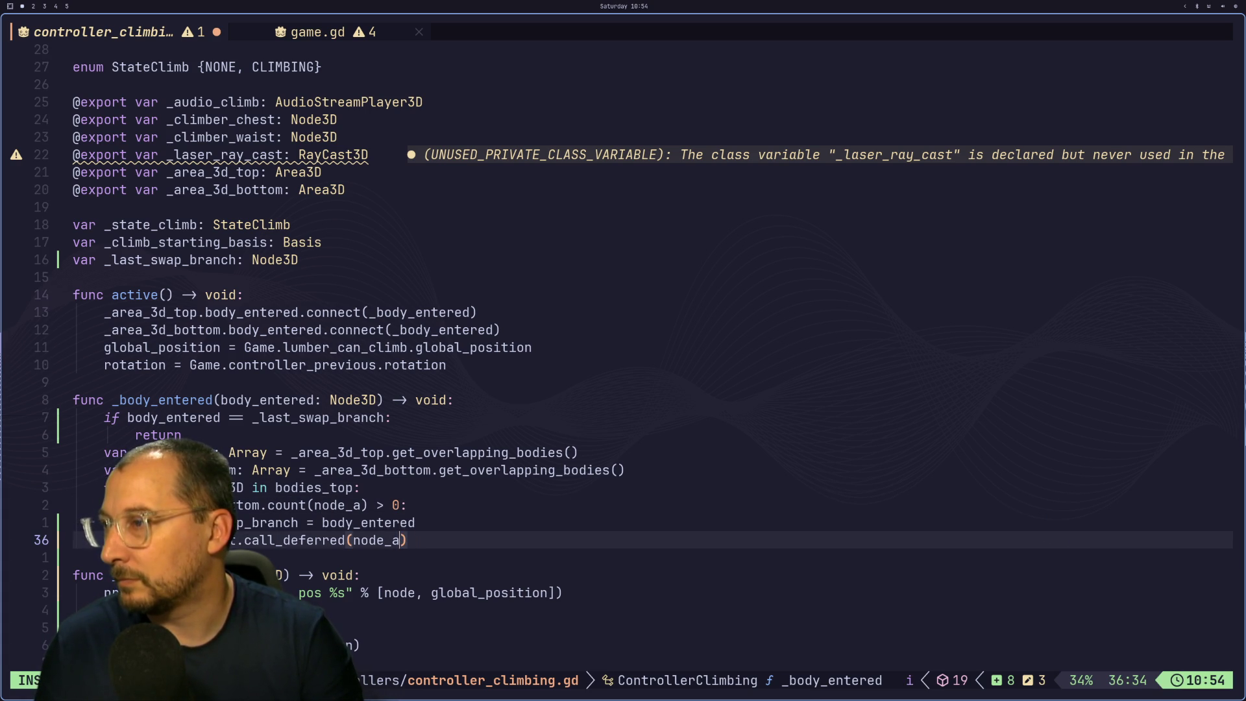
key(Up)
key(Delete)
key(Delete)
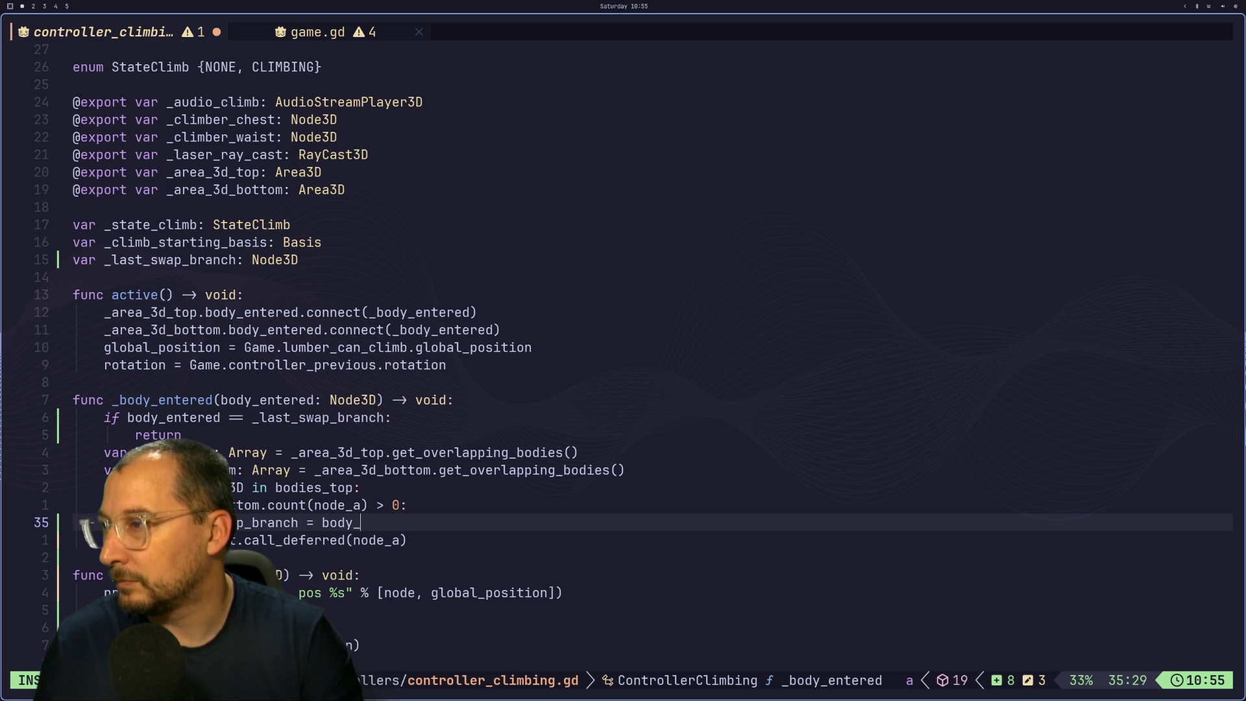
key(BackSpace)
key(BackSpace)
text(node_a)
key(Escape)
Cycle buffers back to controller_climbing.gd and save it with :w.
key(shift+l)
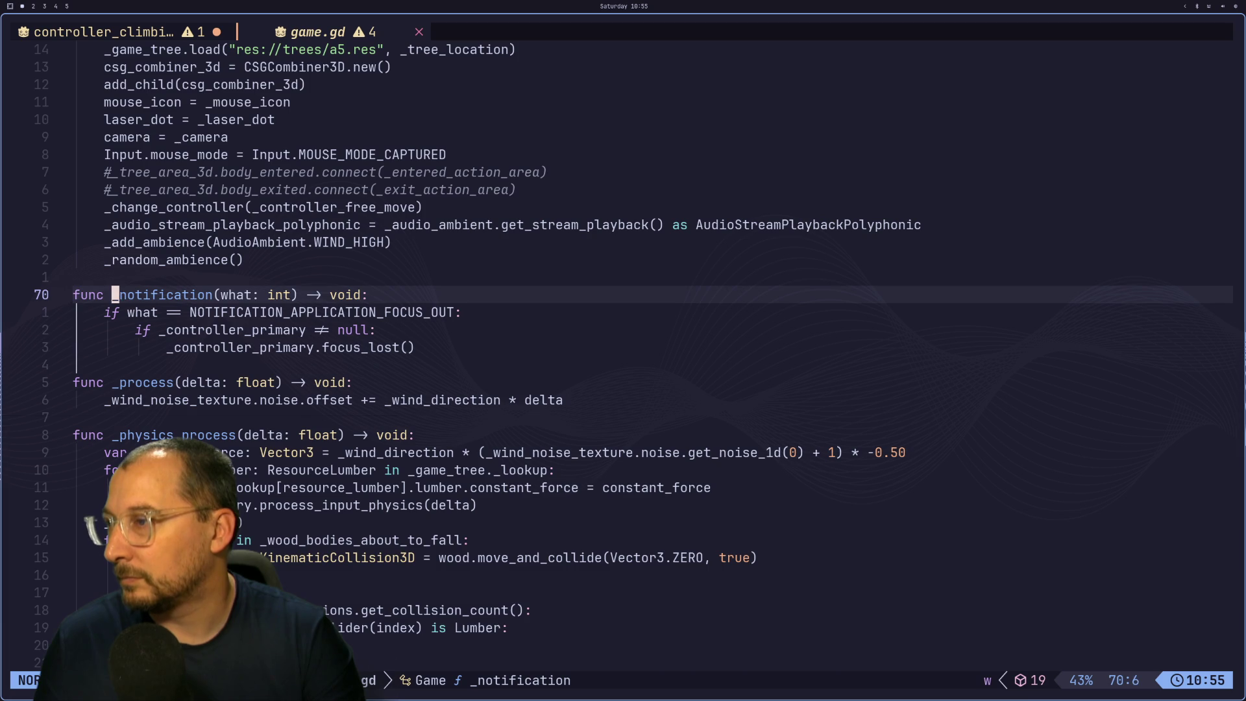
key(shift+h)
key(shift+l)
key(apostrophe)
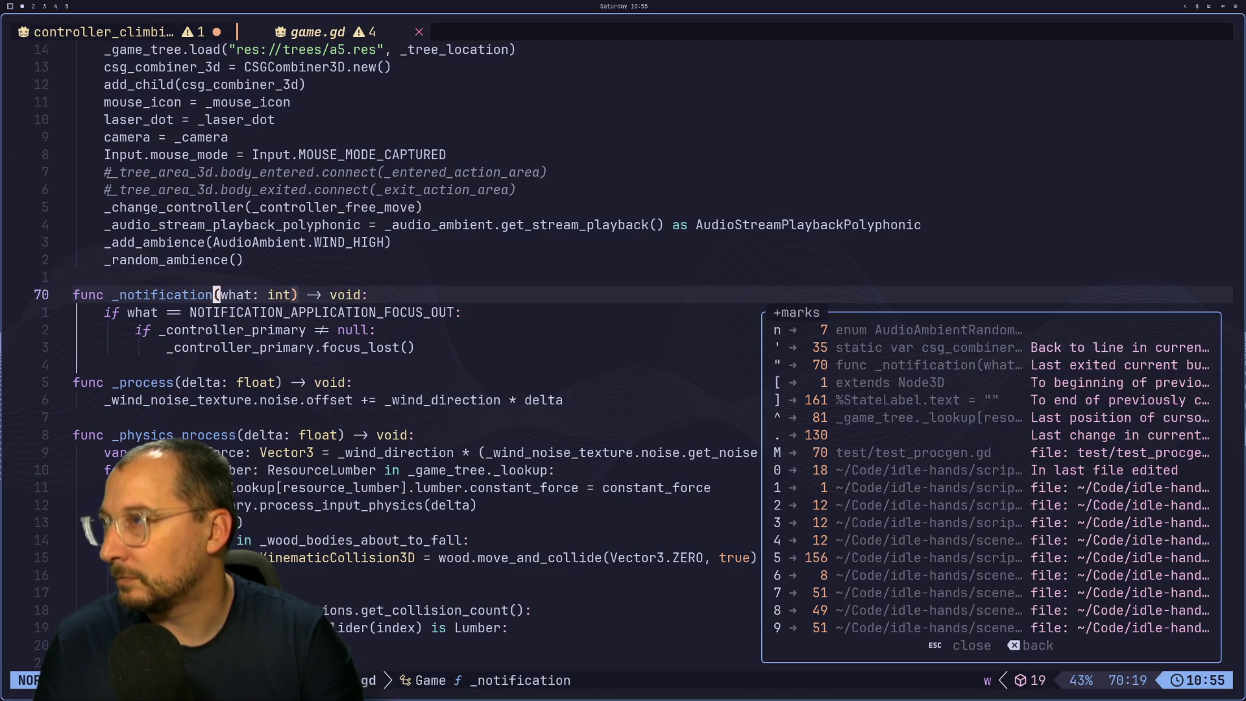
key(shift+h)
key(shift+h)
key(Escape)
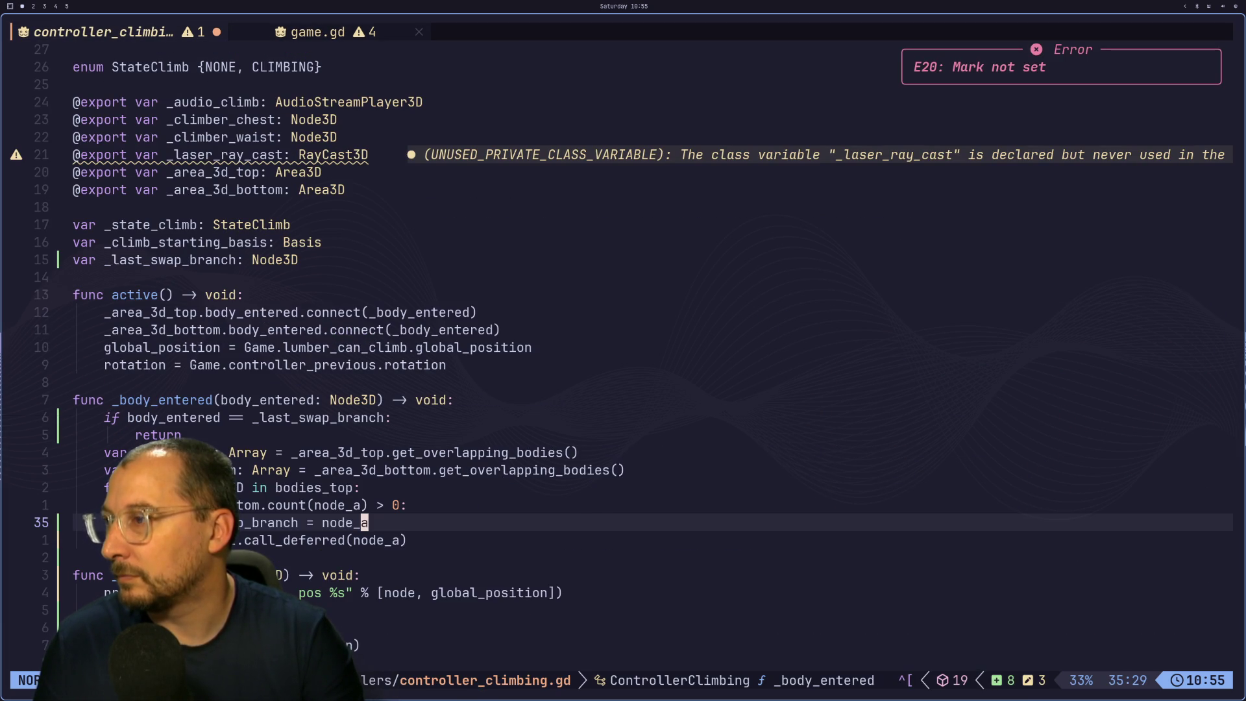
key(shift+l)
key(shift+h)
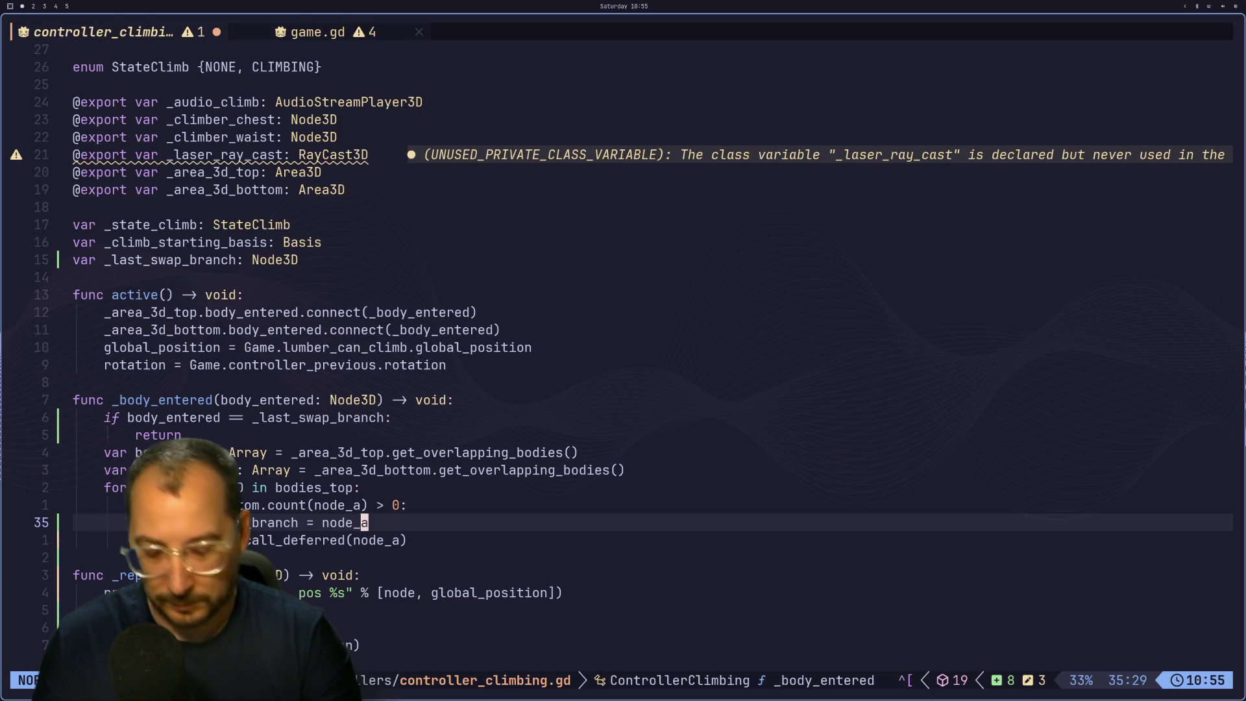
text(:w)
key(Return)
Stop the old run, relaunch the game and climb the tree to test the node_a change.
text(gjgjgjgj)
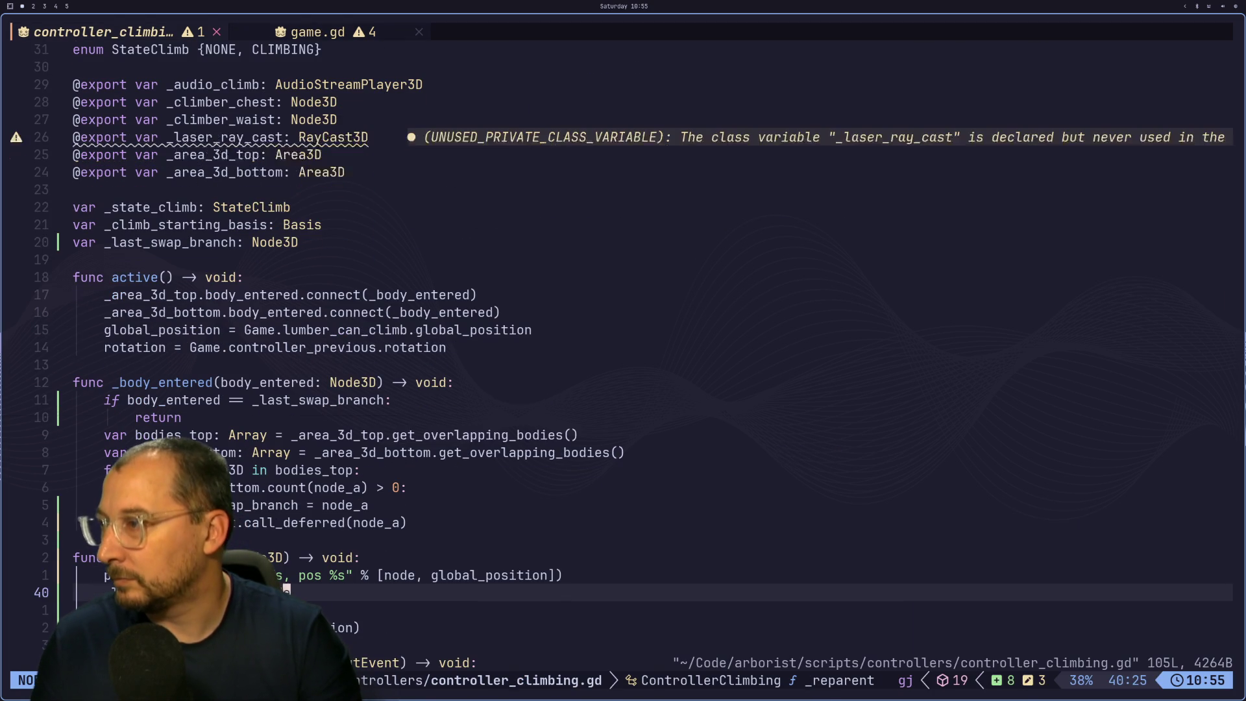
text(gj:)
key(alt+Tab)
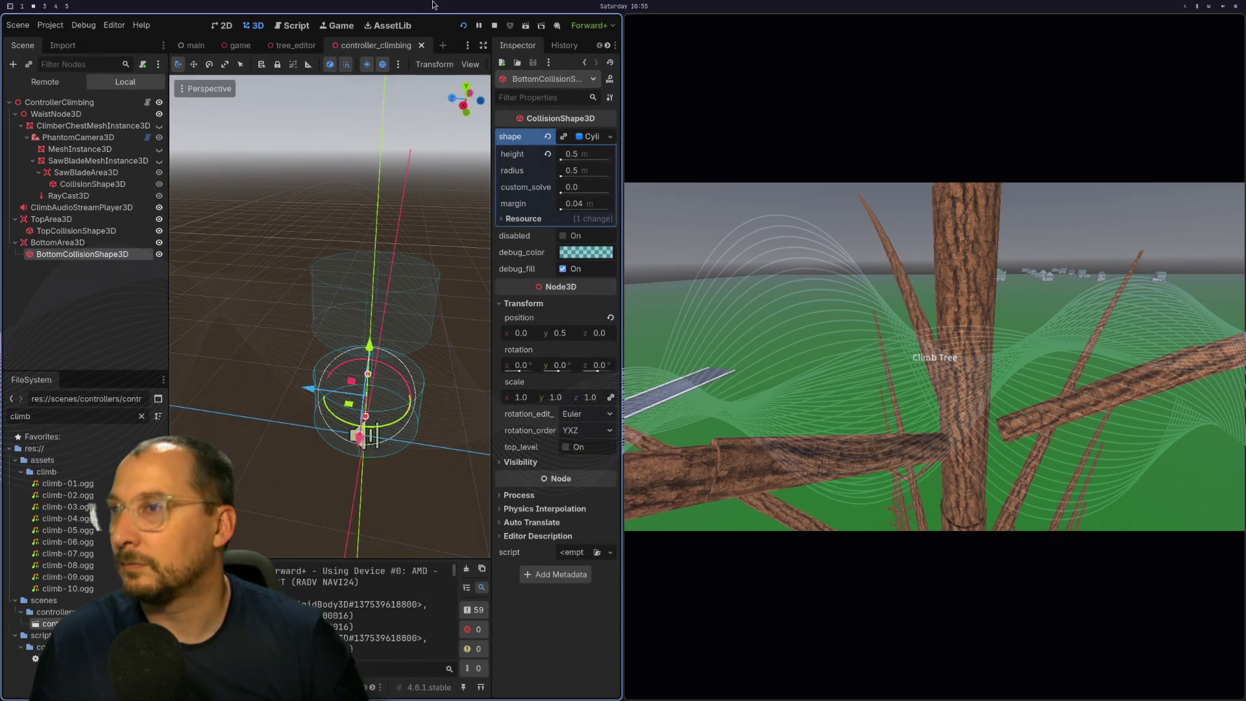
key(F8)
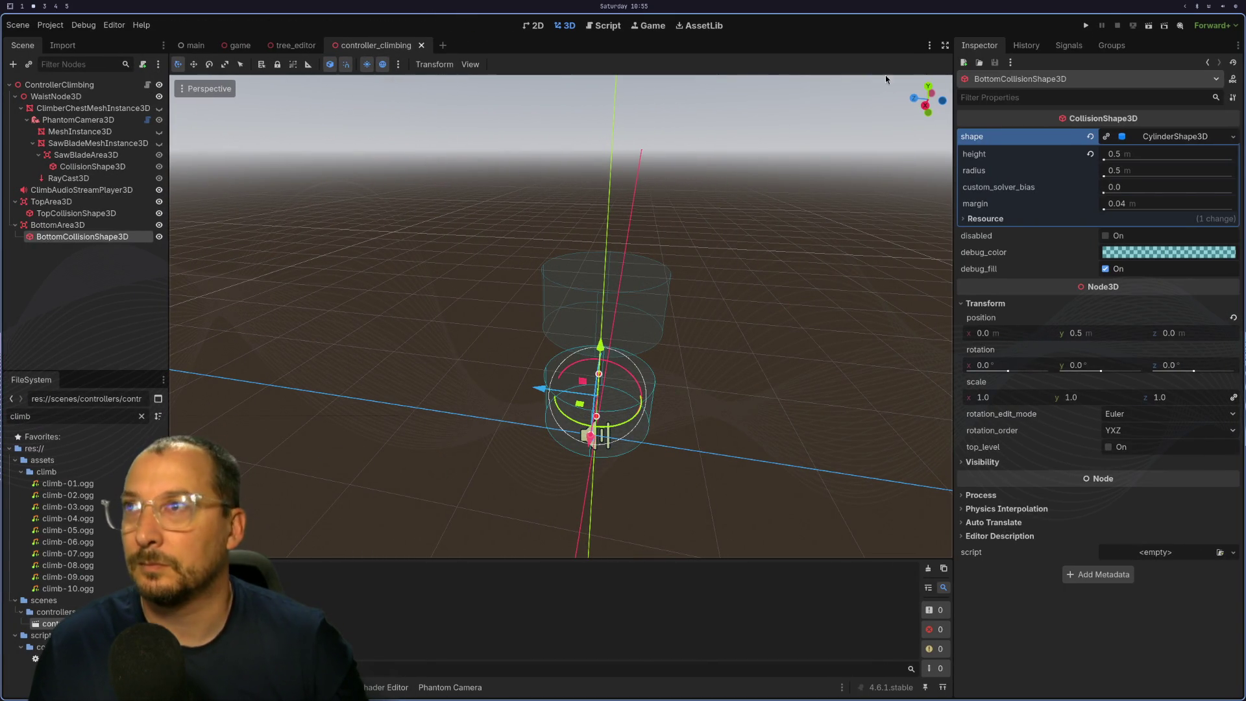
click(1093, 29)
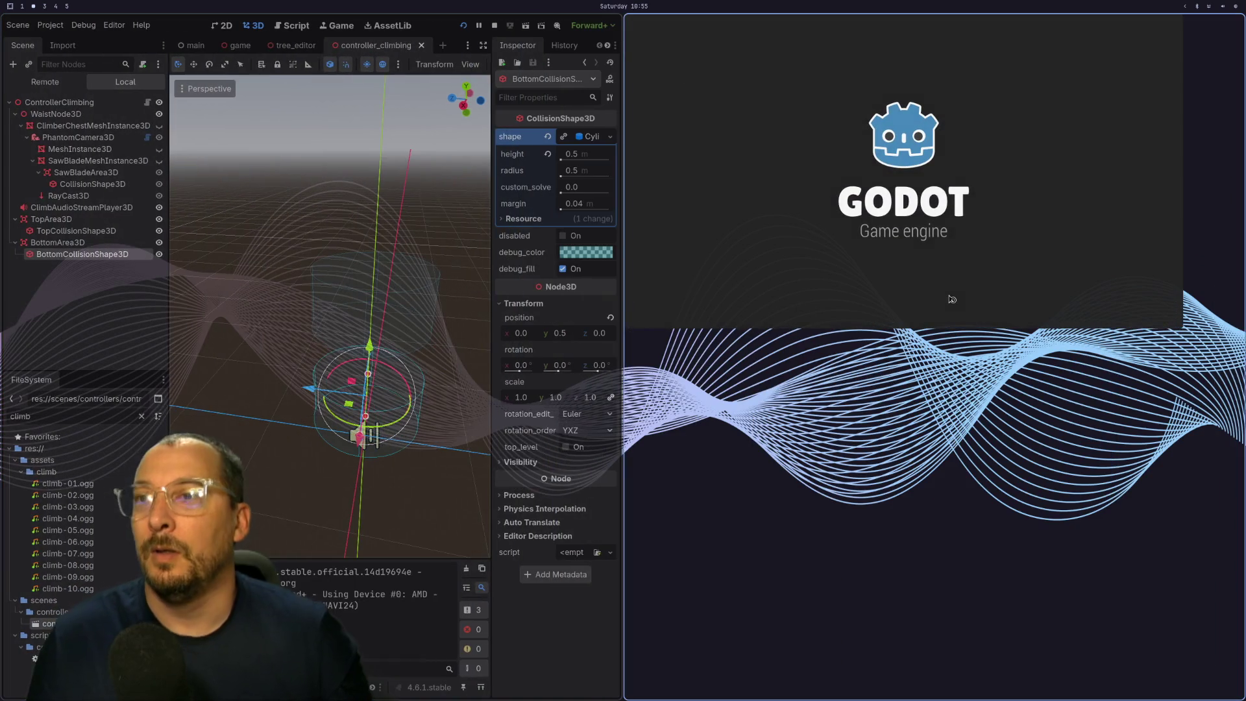
key(w)
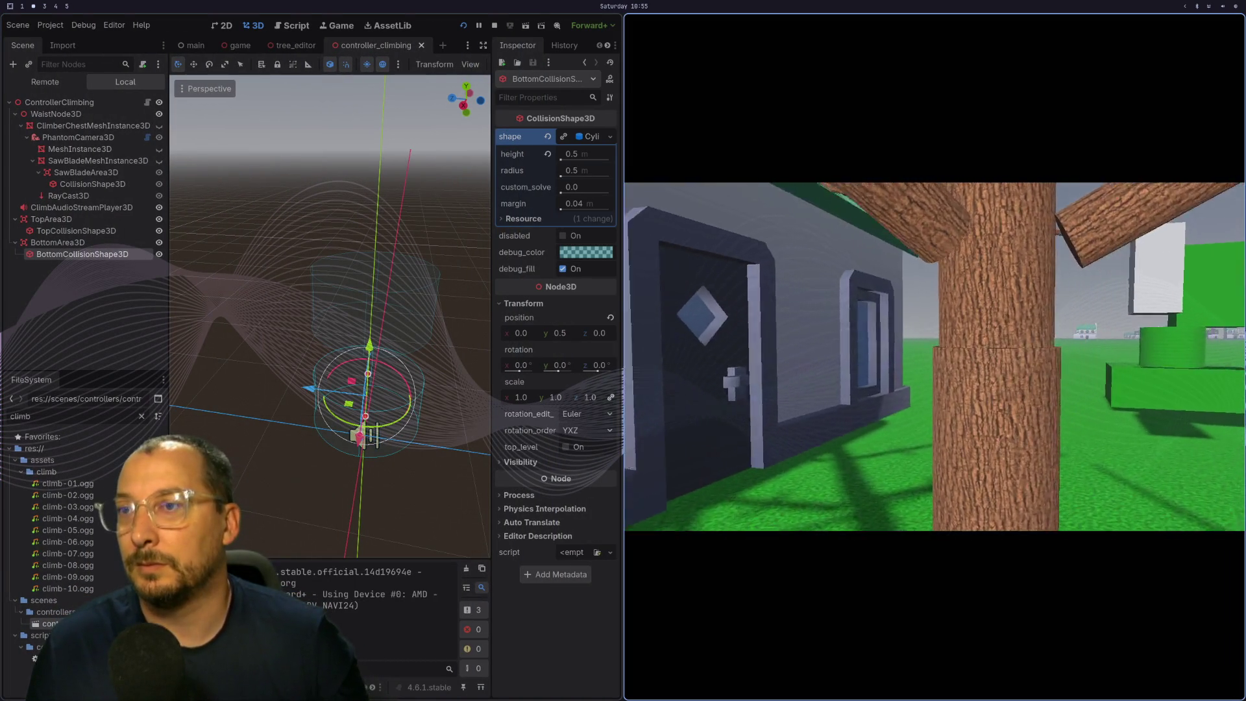
key(w)
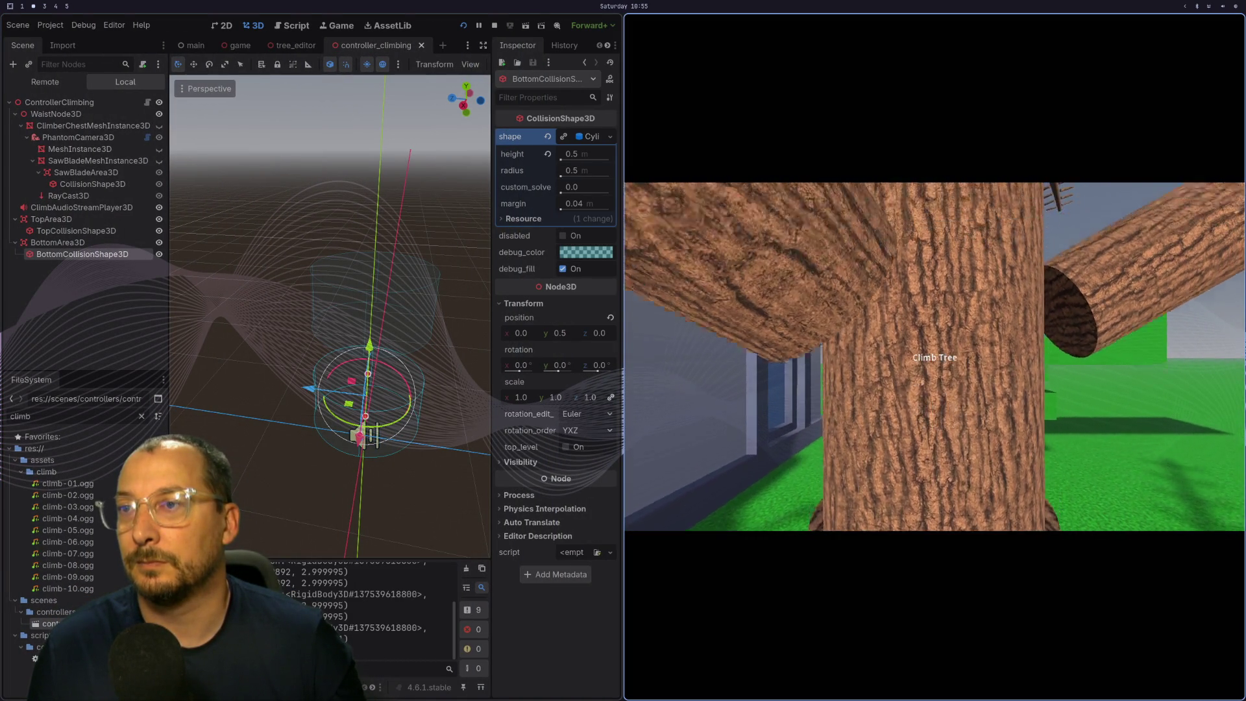
key(w)
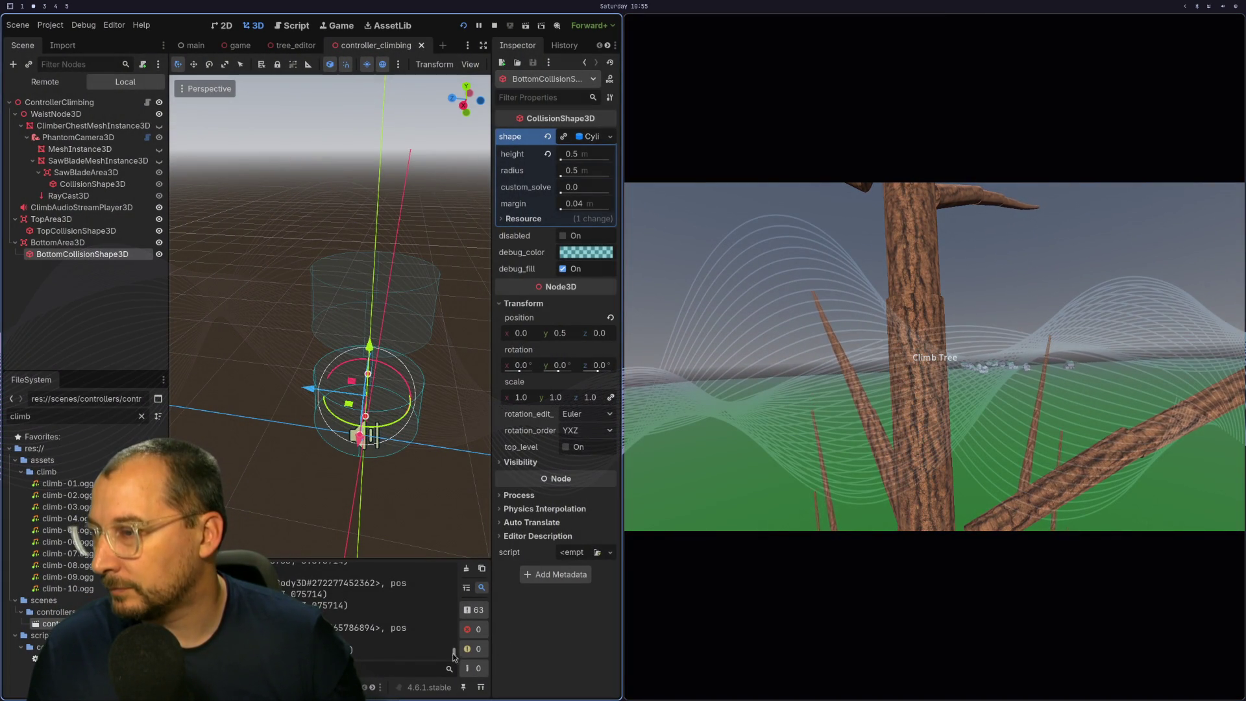
drag(454, 651, 464, 548)
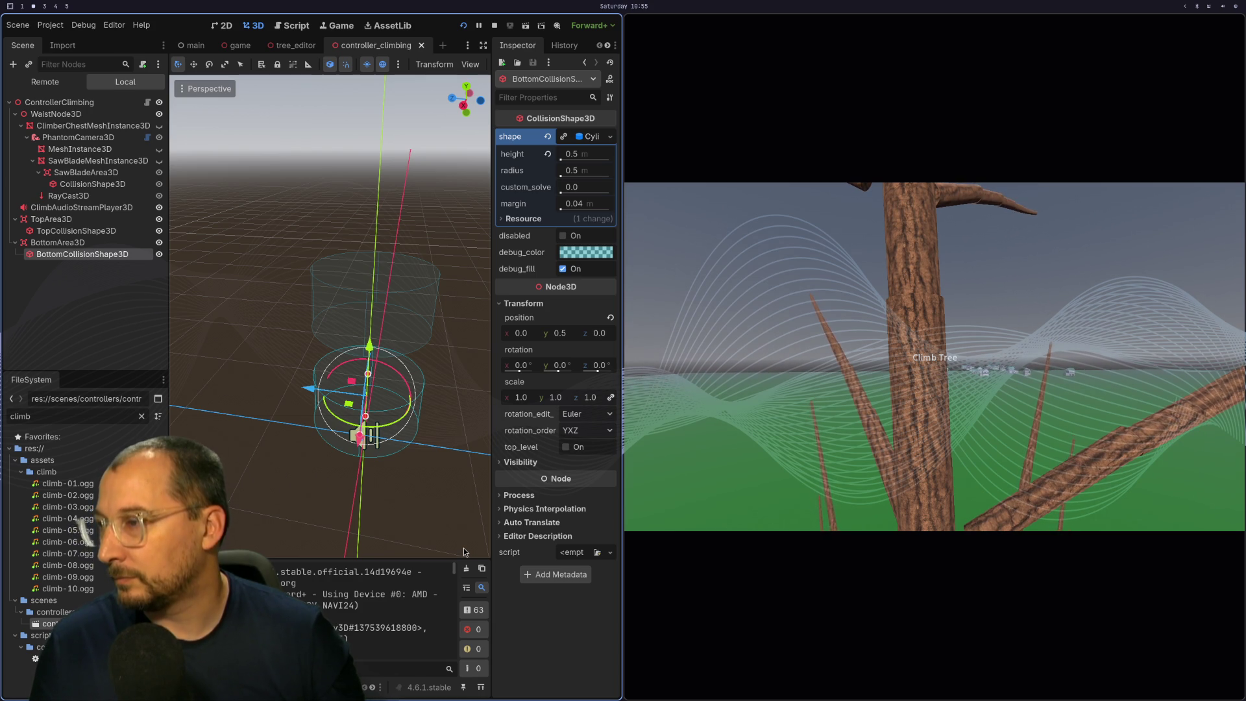
key(super+1)
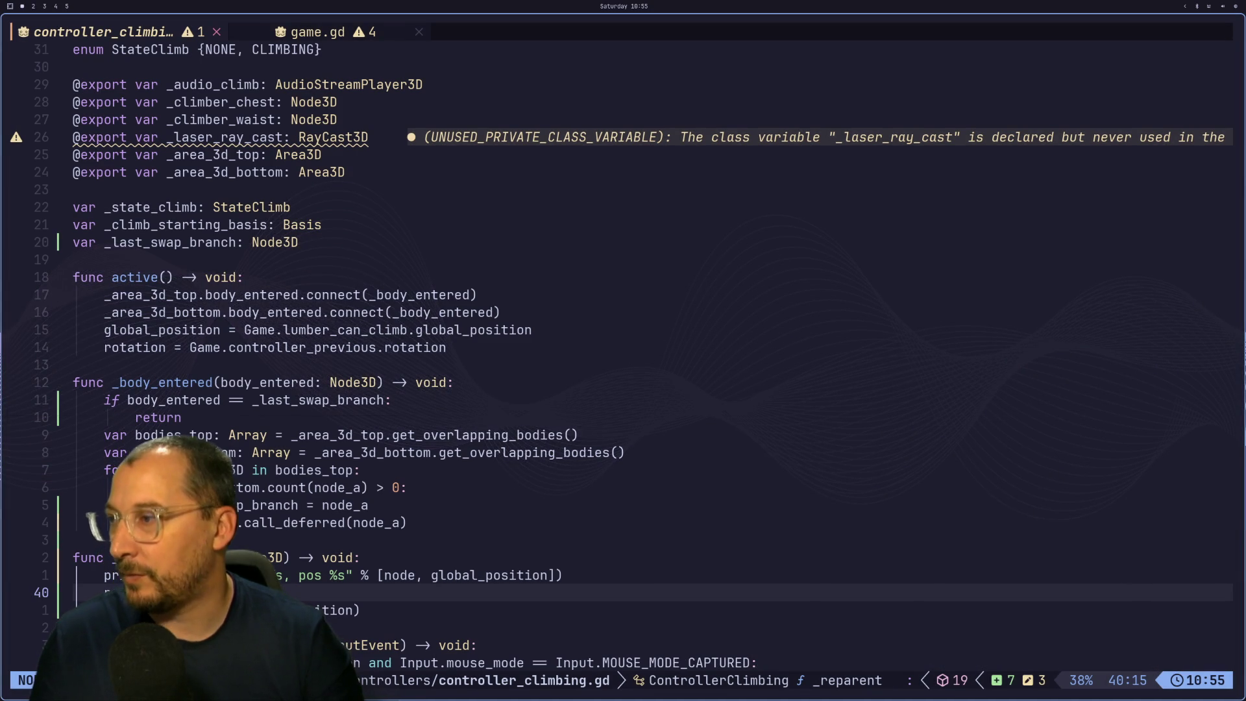
Cut the two-line early-return guard and paste it inside the loop's if block.
key(k)
key(k)
key(k)
key(k)
key(k)
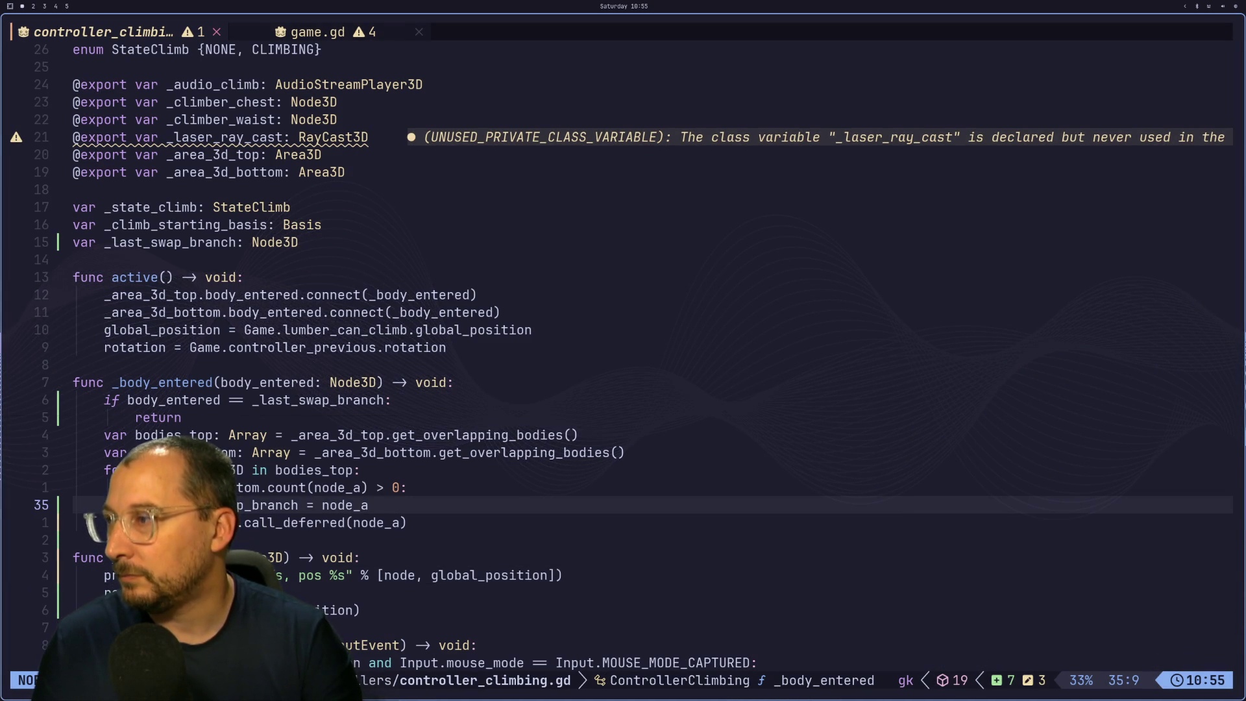
key(k)
key(k)
key(k)
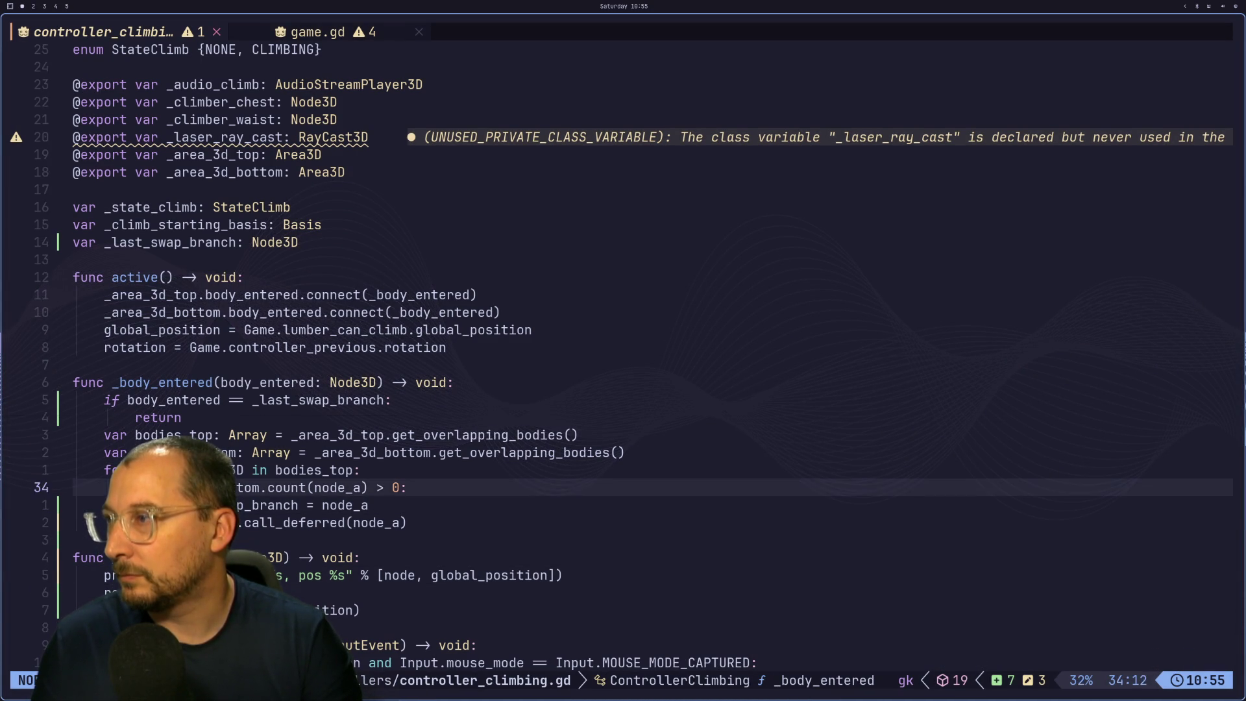
key(d)
key(2)
key(d)
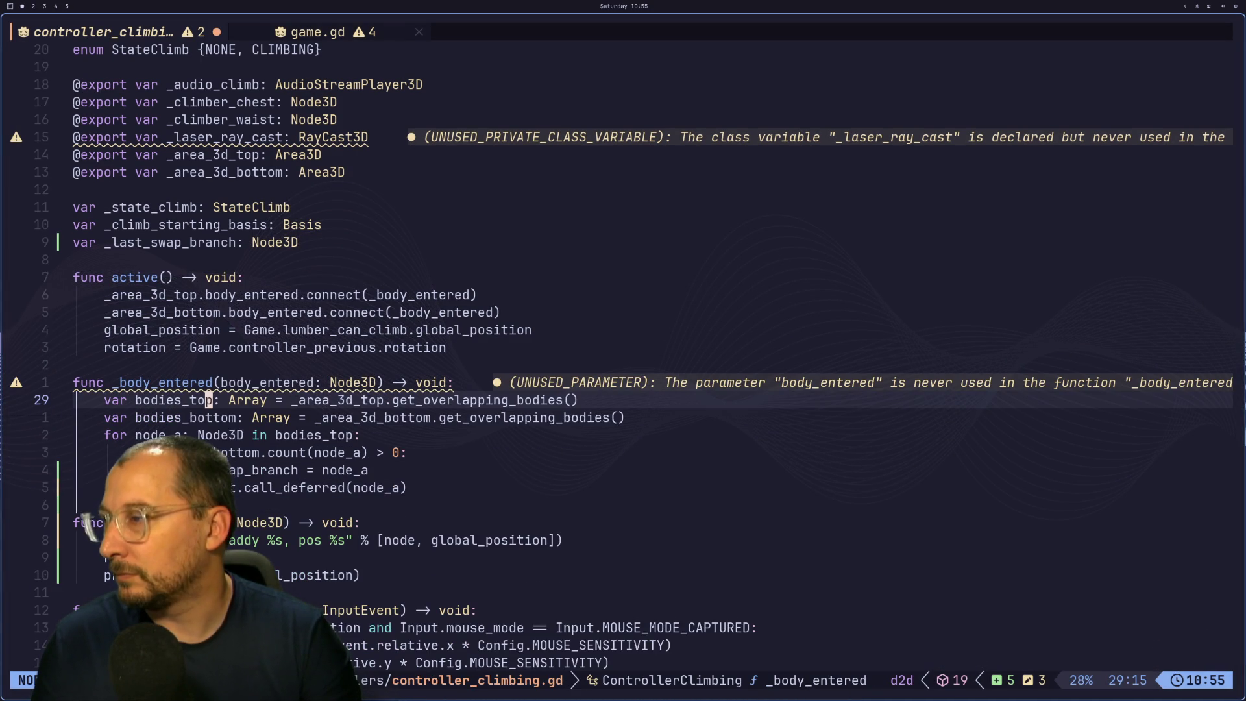
key(j)
key(j)
key(j)
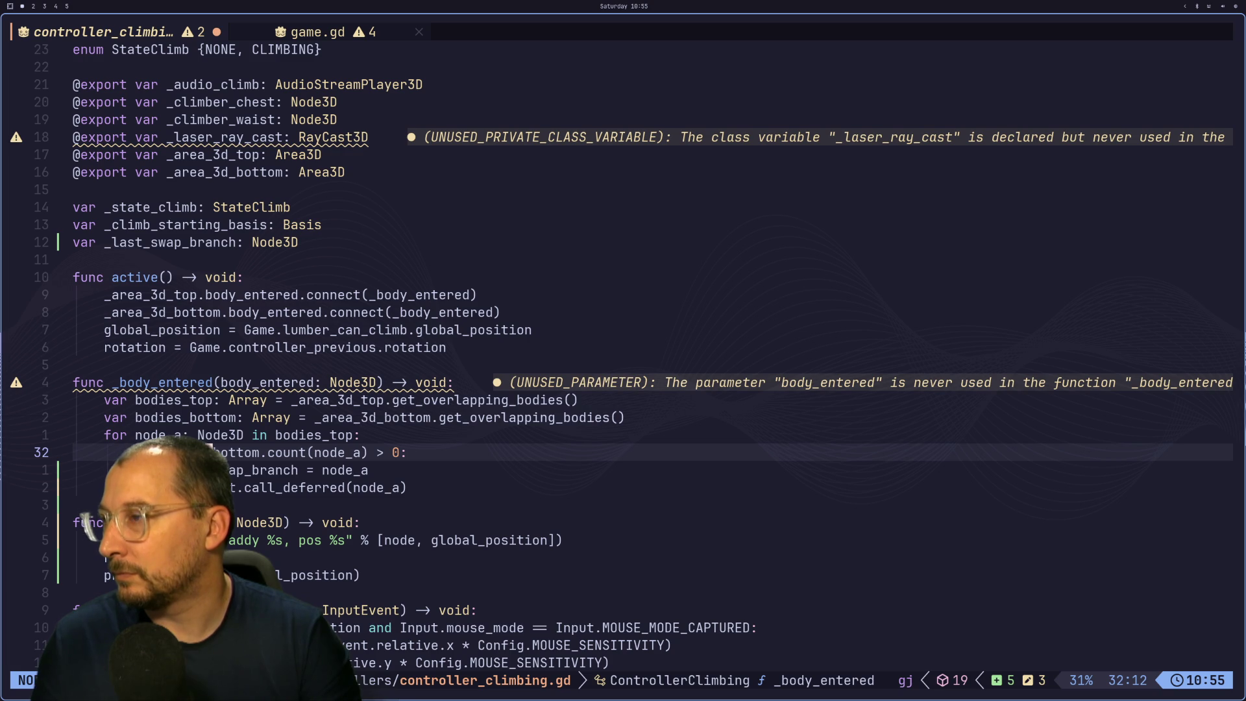
key(Escape)
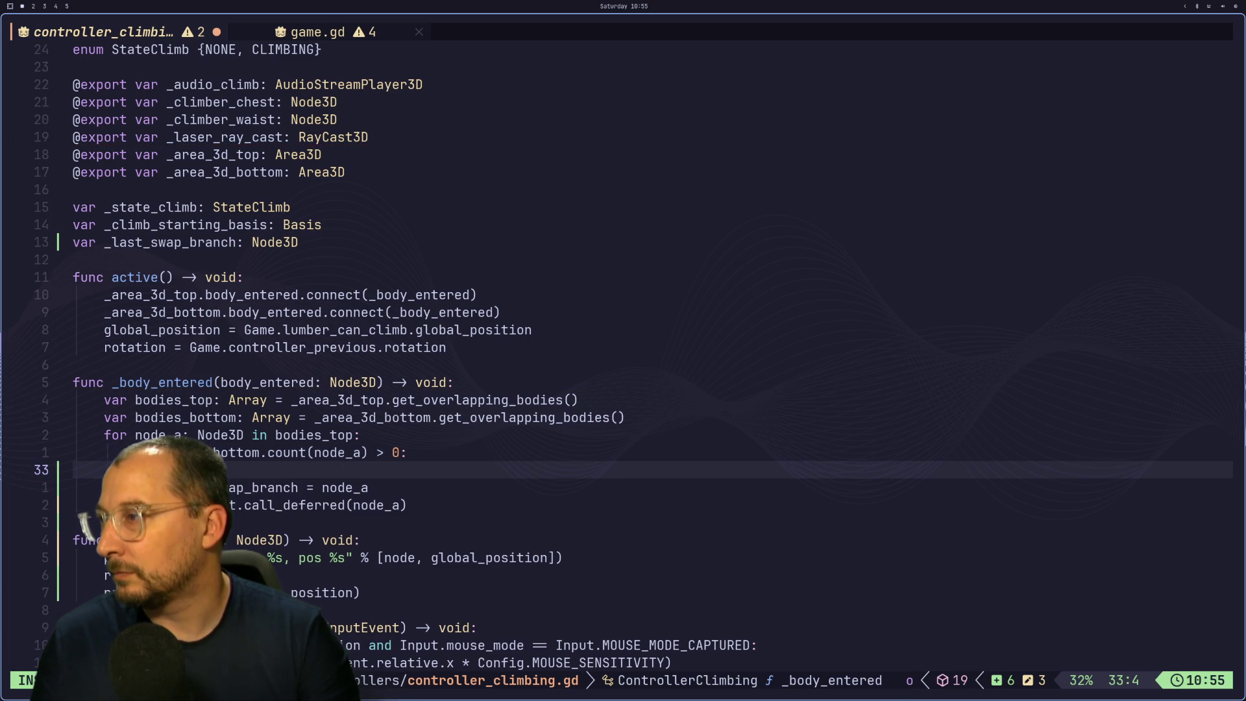
key(p)
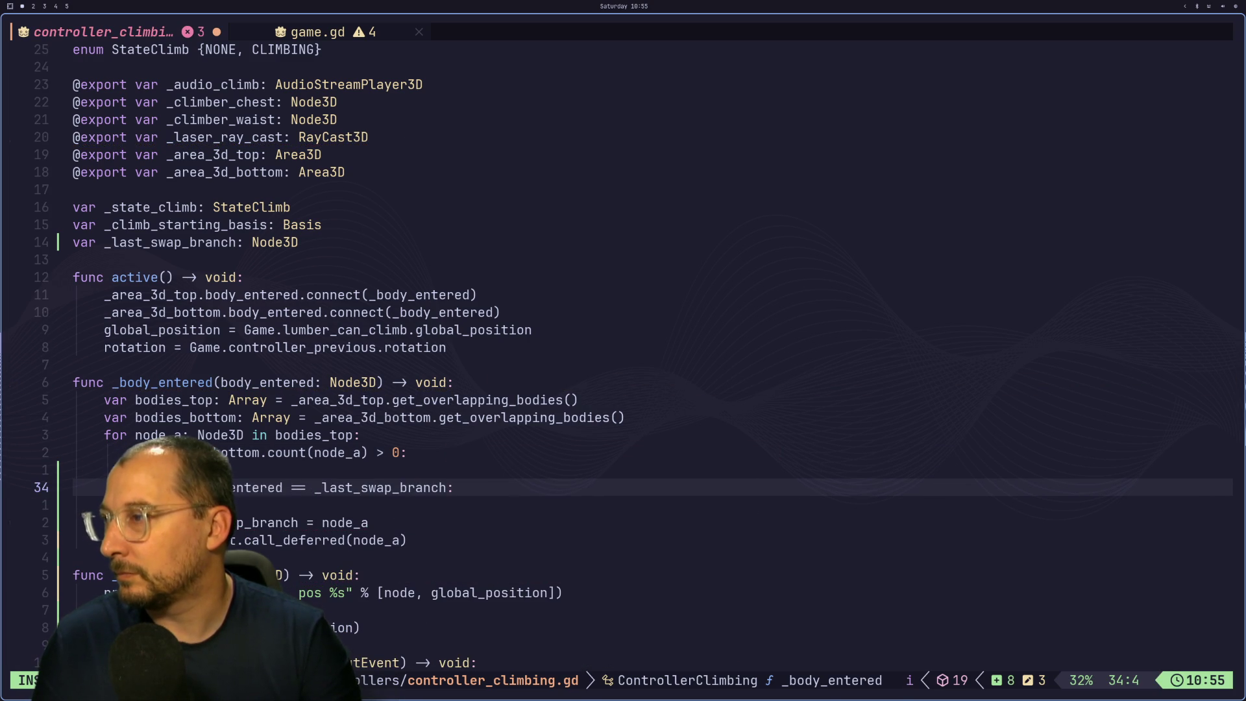
Retype the return line, change body_entered to node_a in the guard, and save.
key(j)
key(c)
key(c)
text(return)
key(Escape)
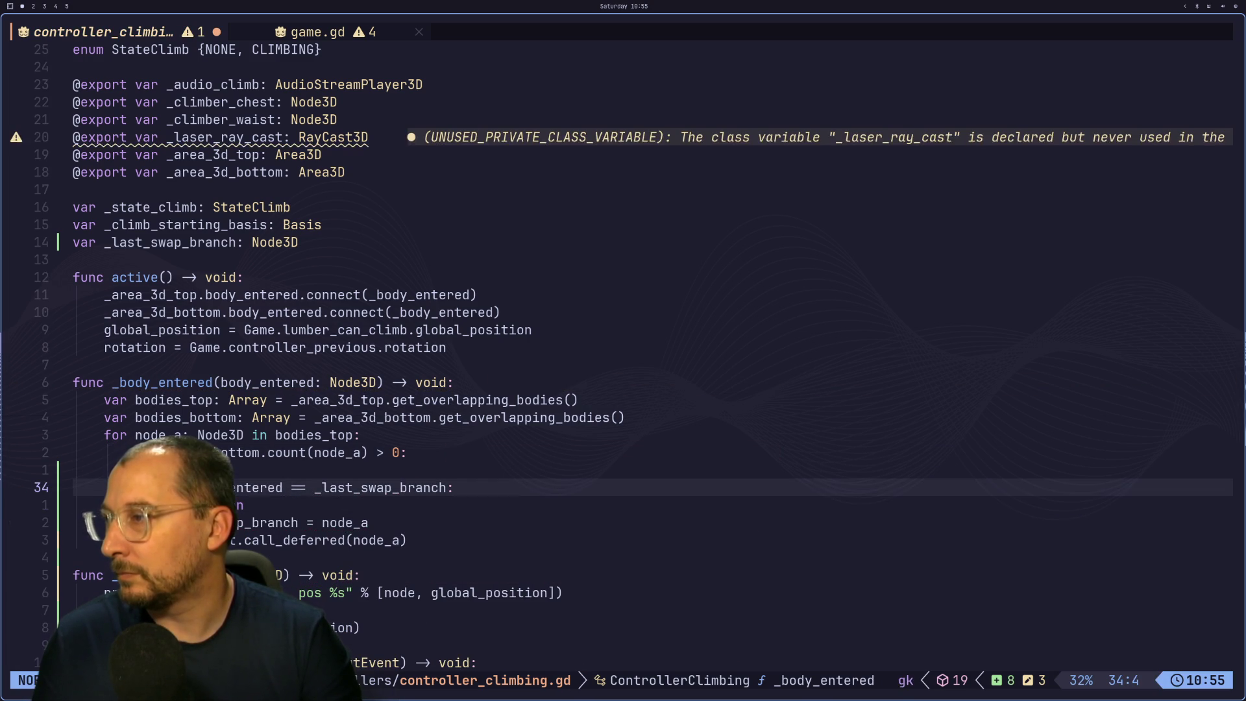
text(klcwnode_)
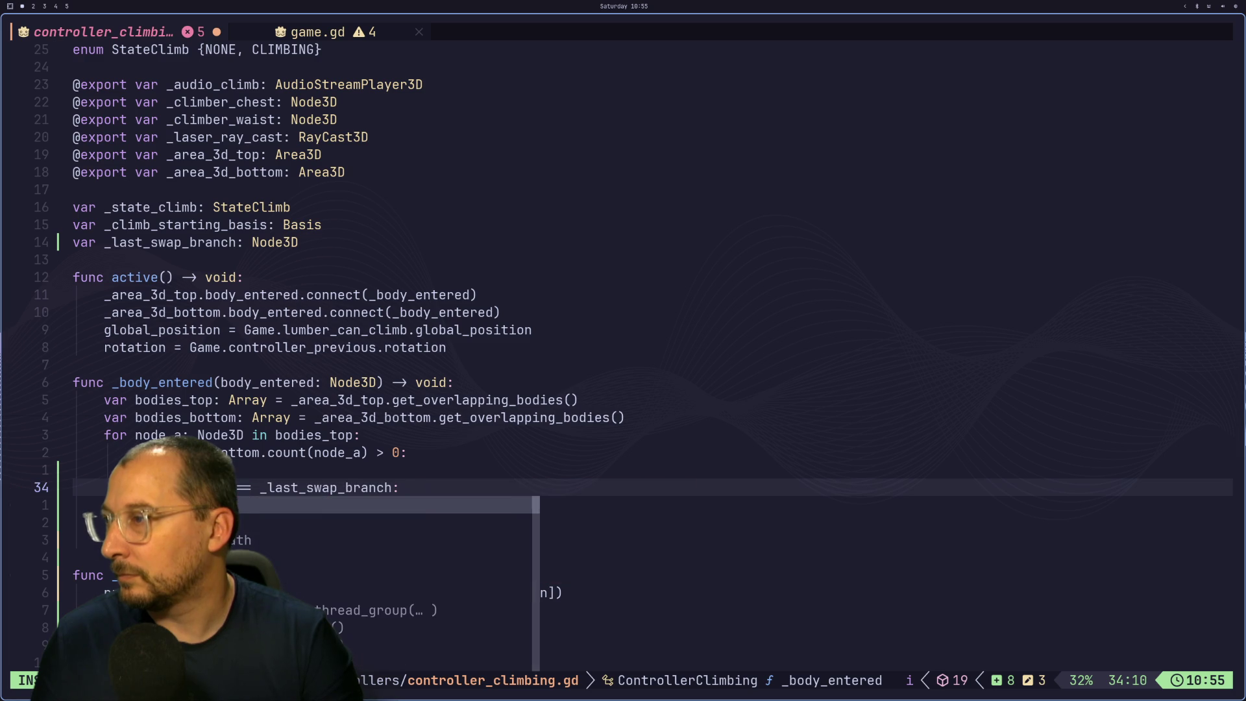
text(a)
key(Escape)
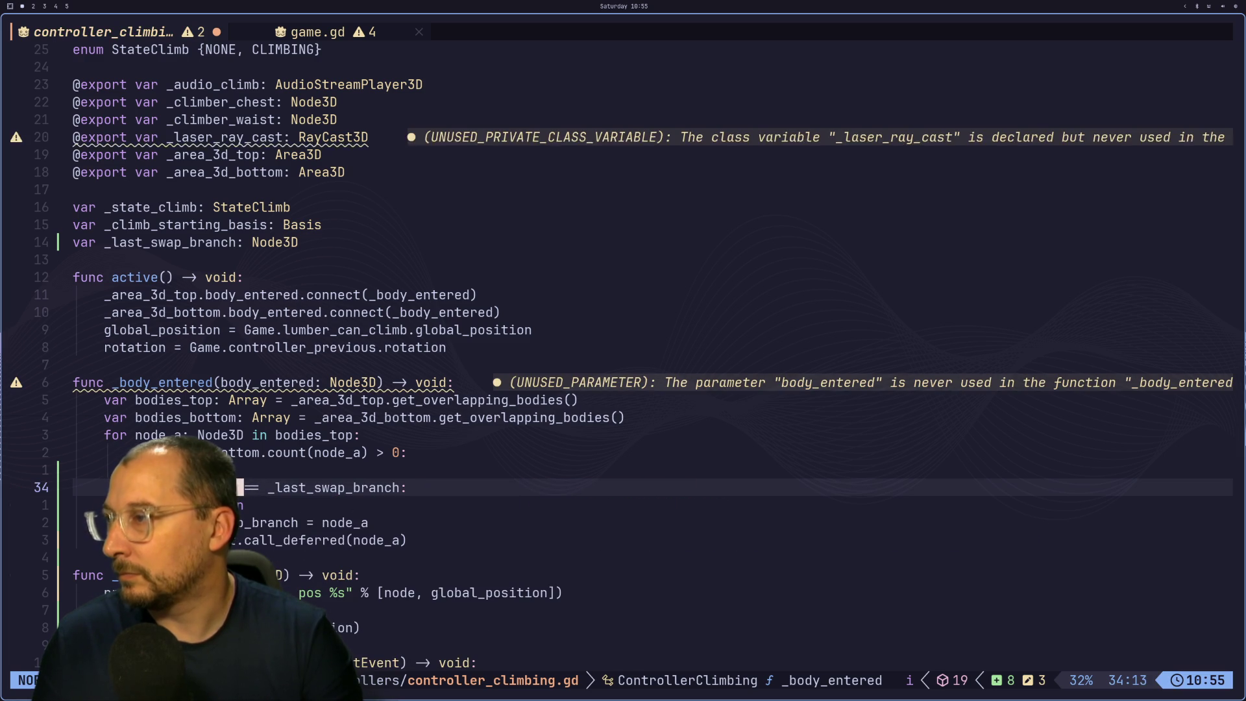
text(:w)
key(Return)
Delete the empty line above the check and save the script again.
key(k)
key(d)
key(d)
text(:w)
key(Return)
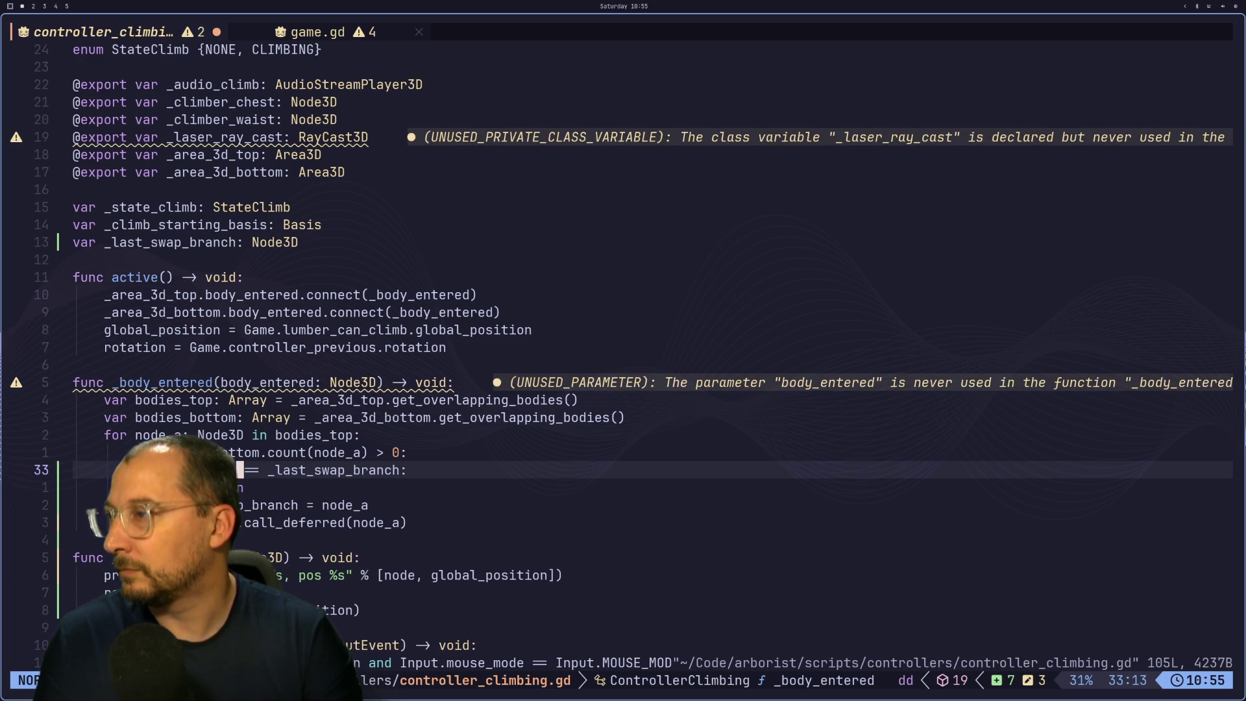
Stop the old run, relaunch with F5 and climb the tree to test the in-loop node_a check.
key(super+2)
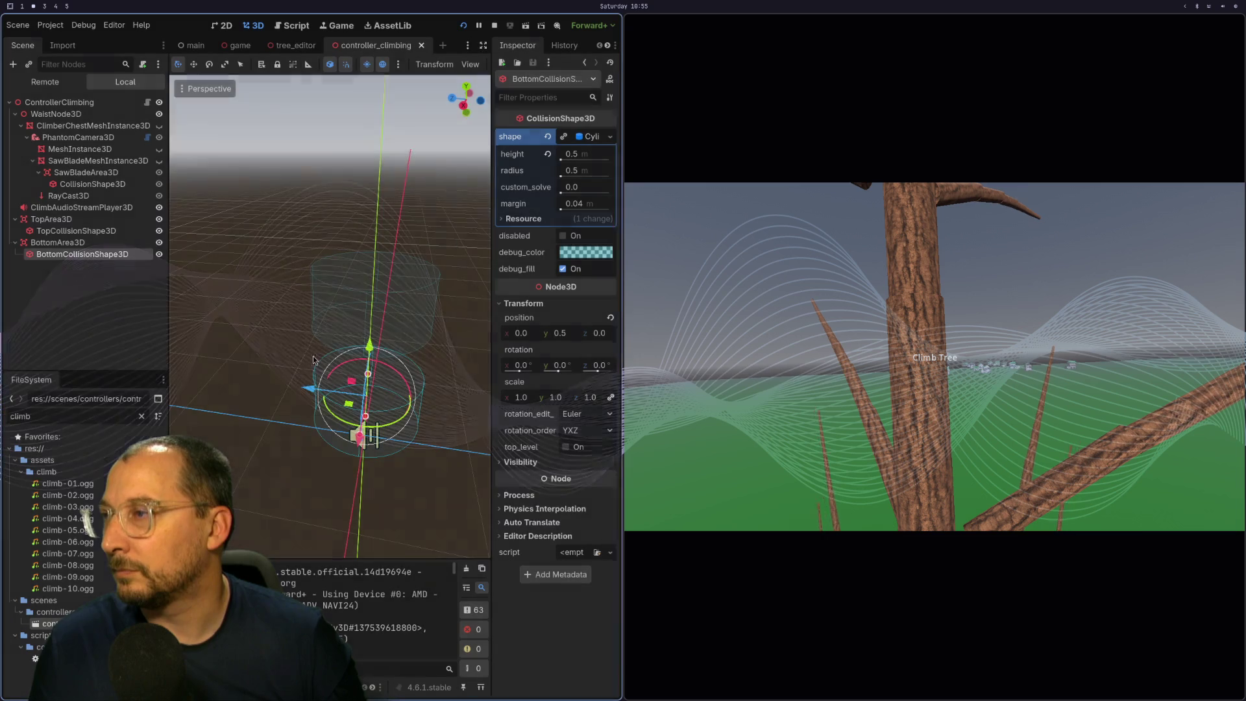
click(462, 27)
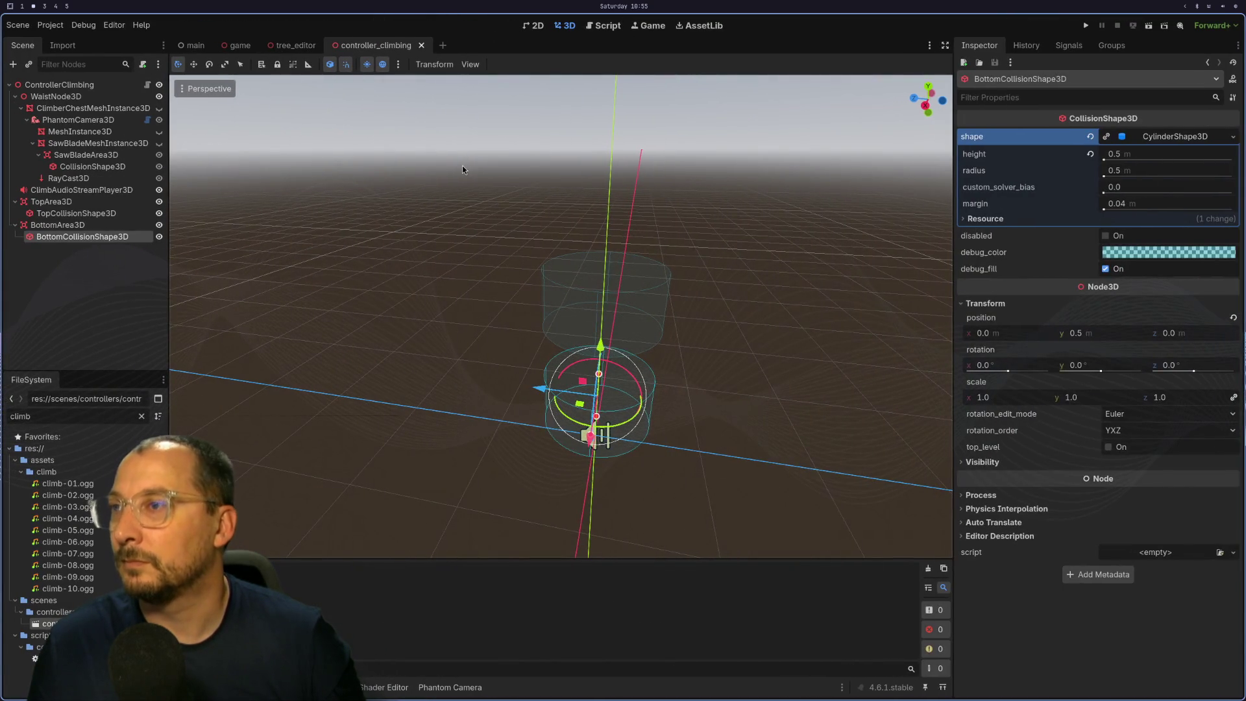
key(super+1)
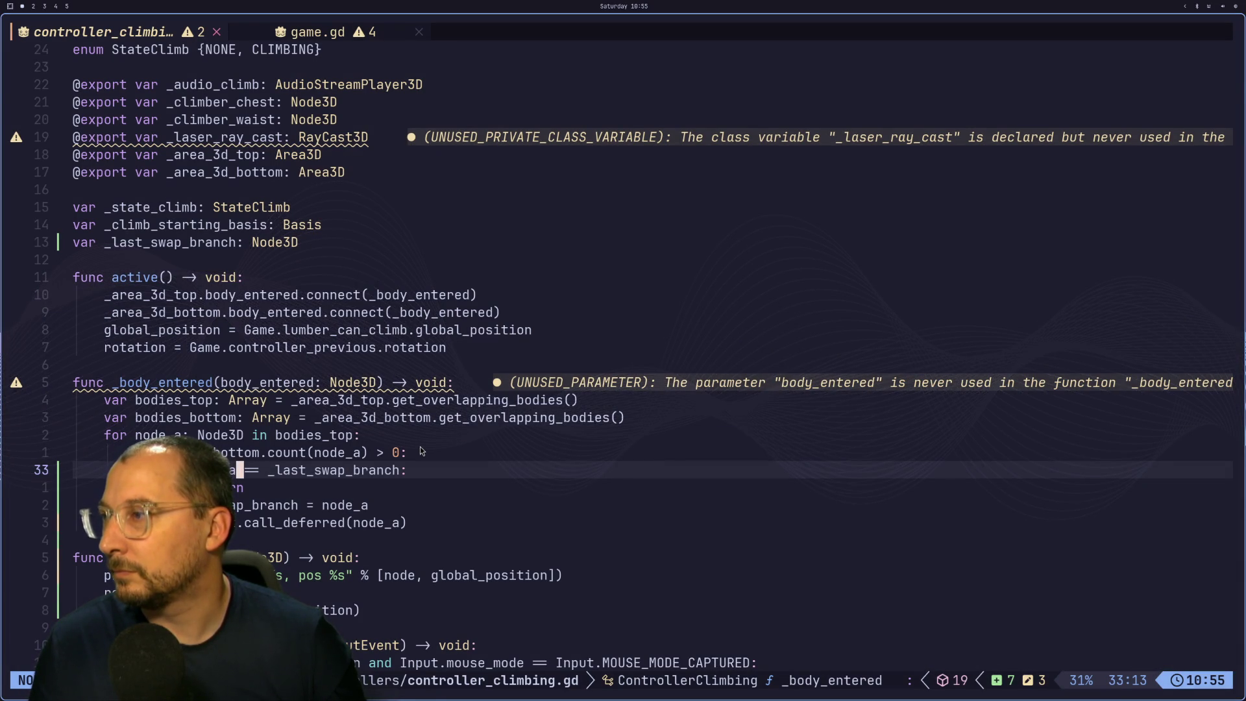
key(super+2)
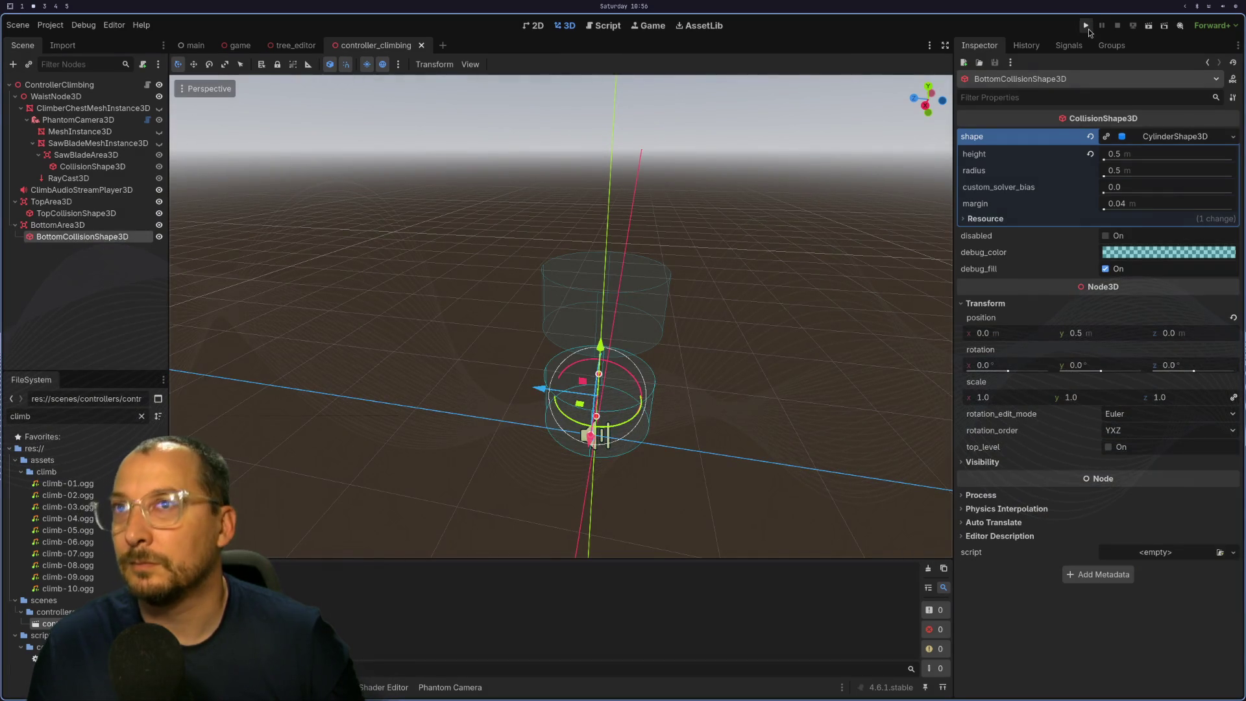
key(F5)
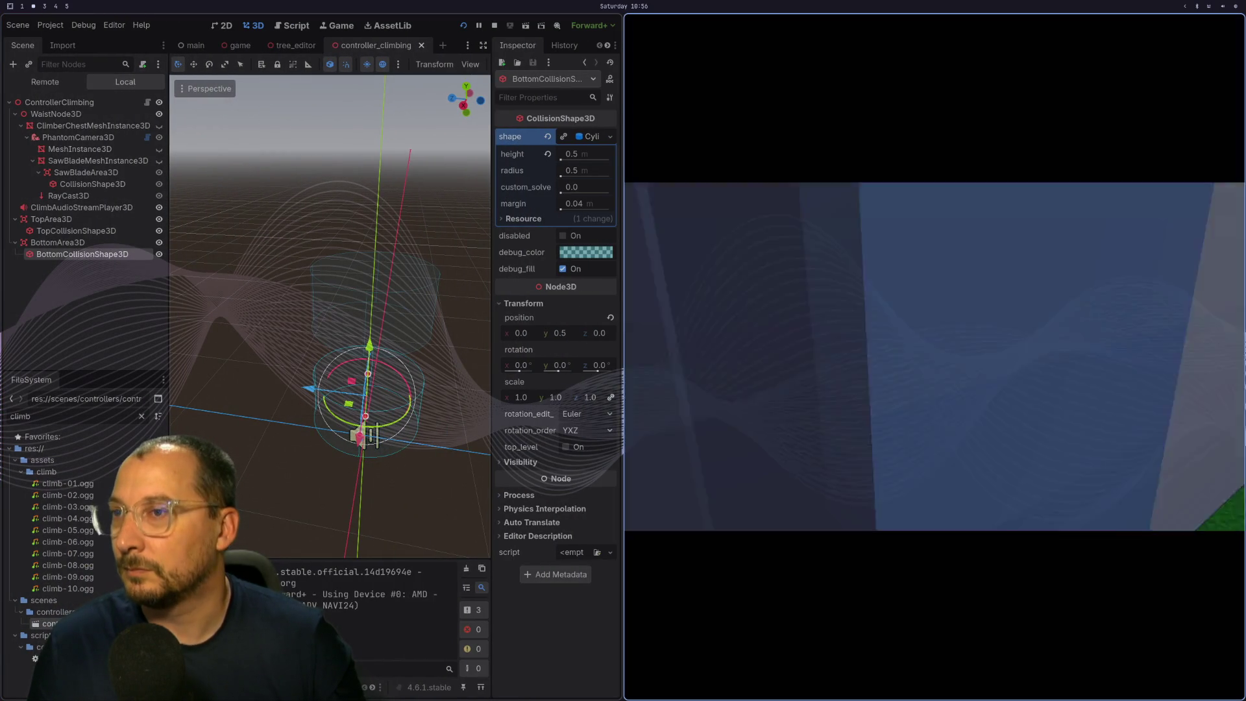
key(w)
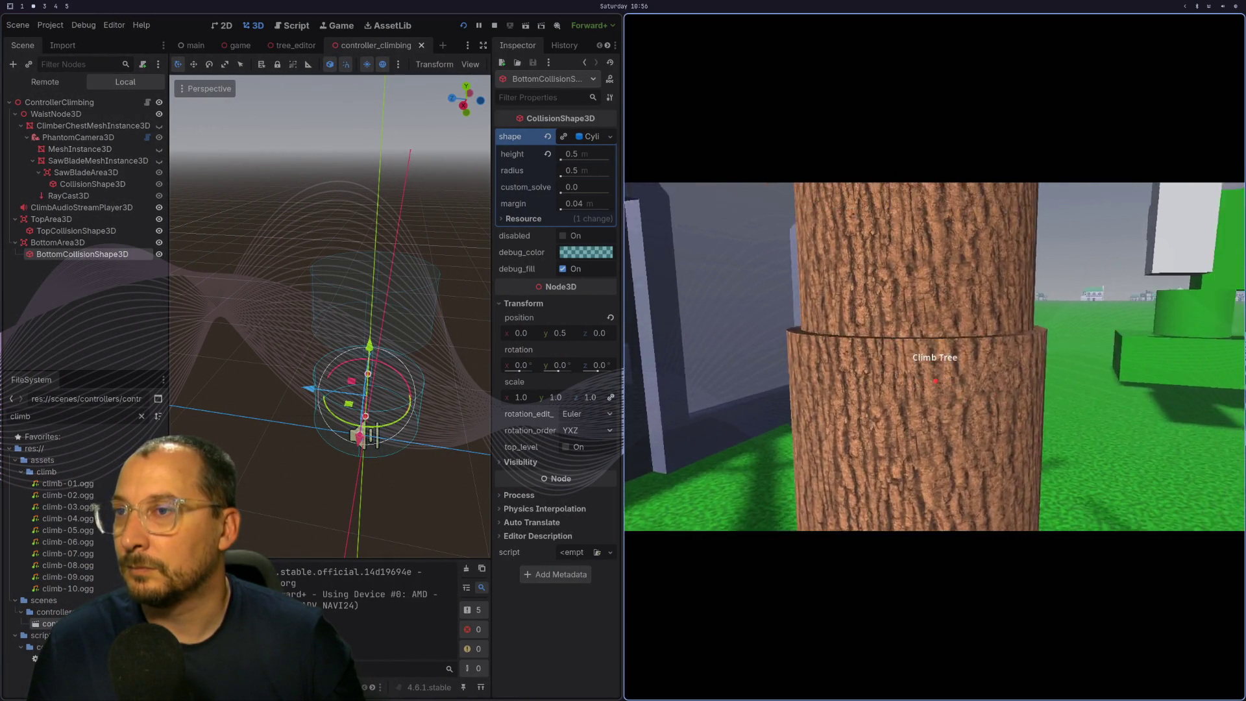
key(e)
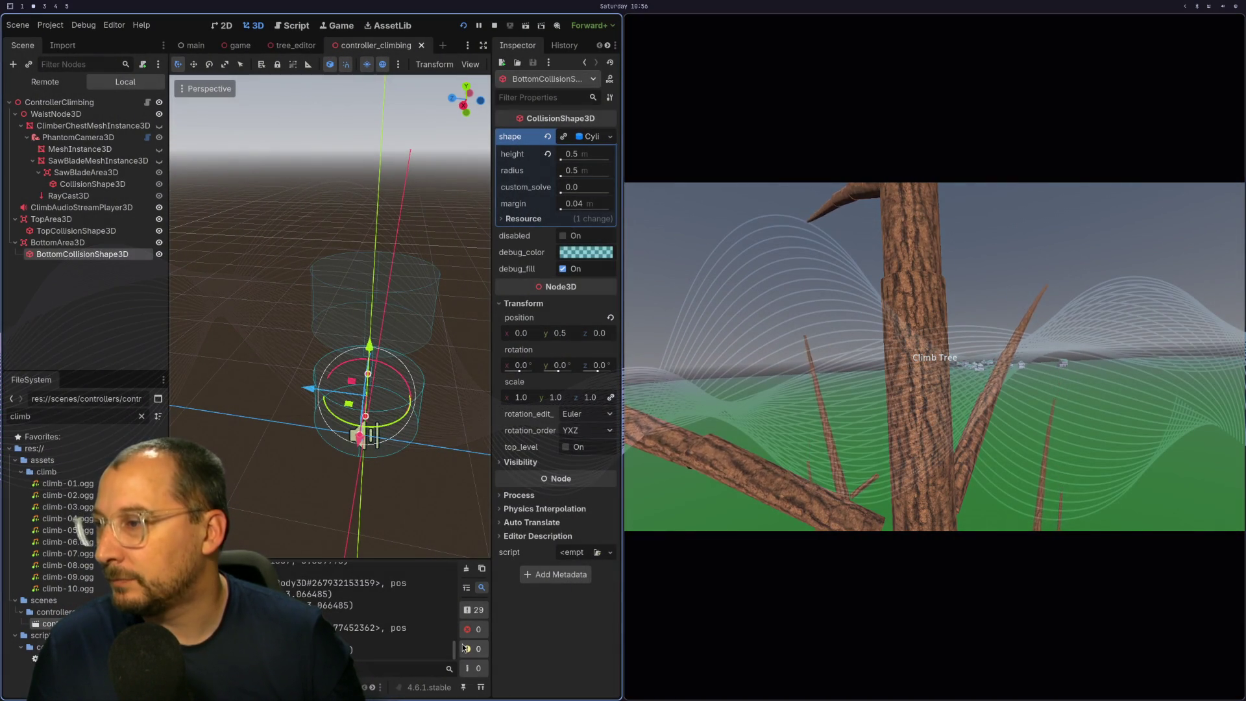
scroll(331, 318, down, 3)
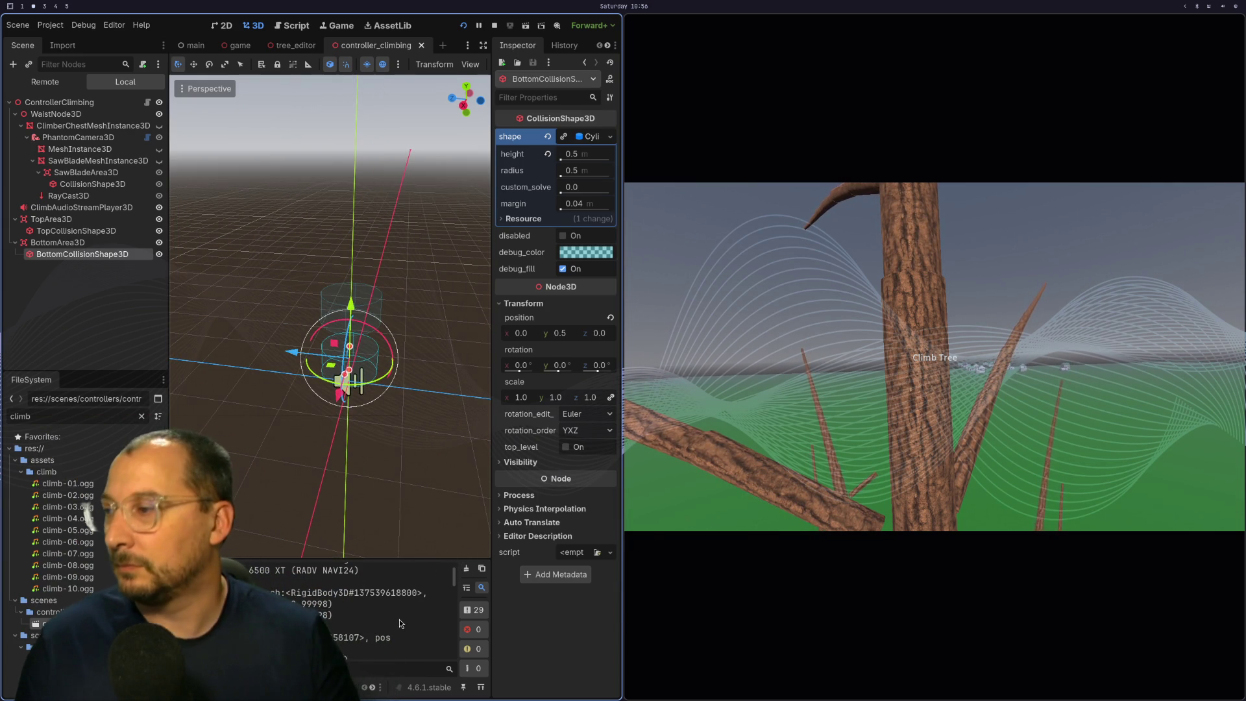
key(super+1)
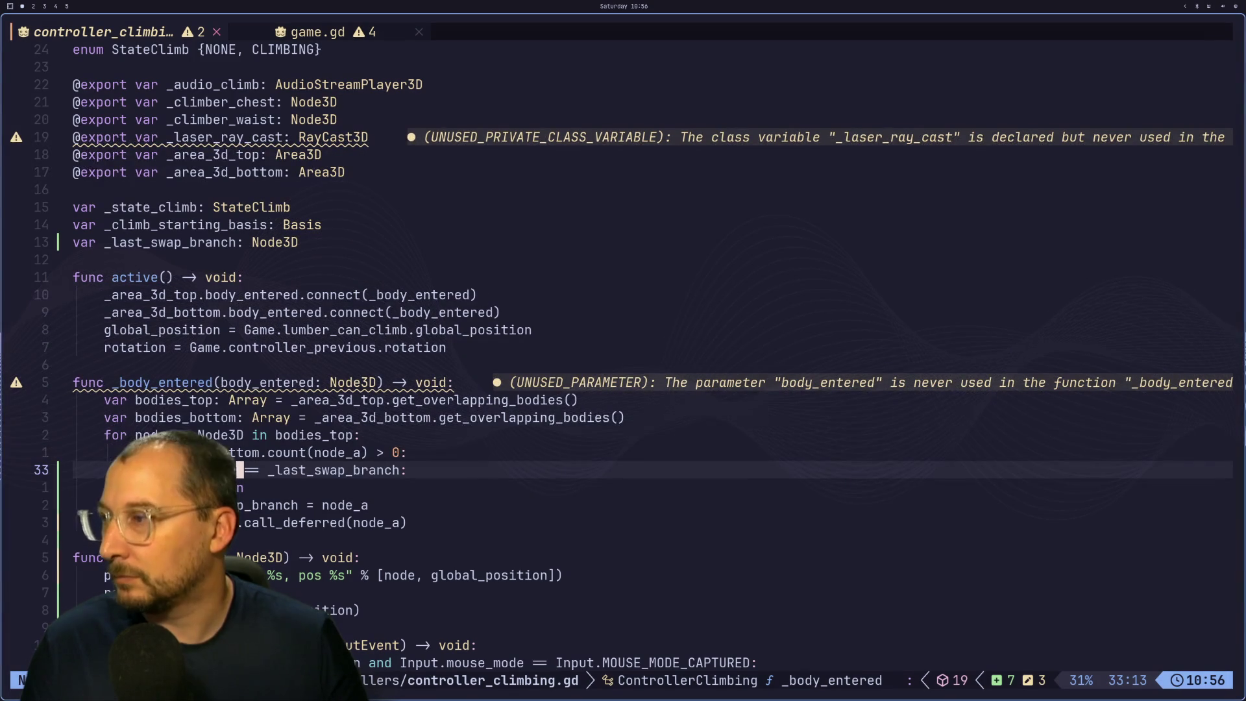
Add a print("same") line below the _last_swap_branch check in controller_climbing.gd.
key(super+4)
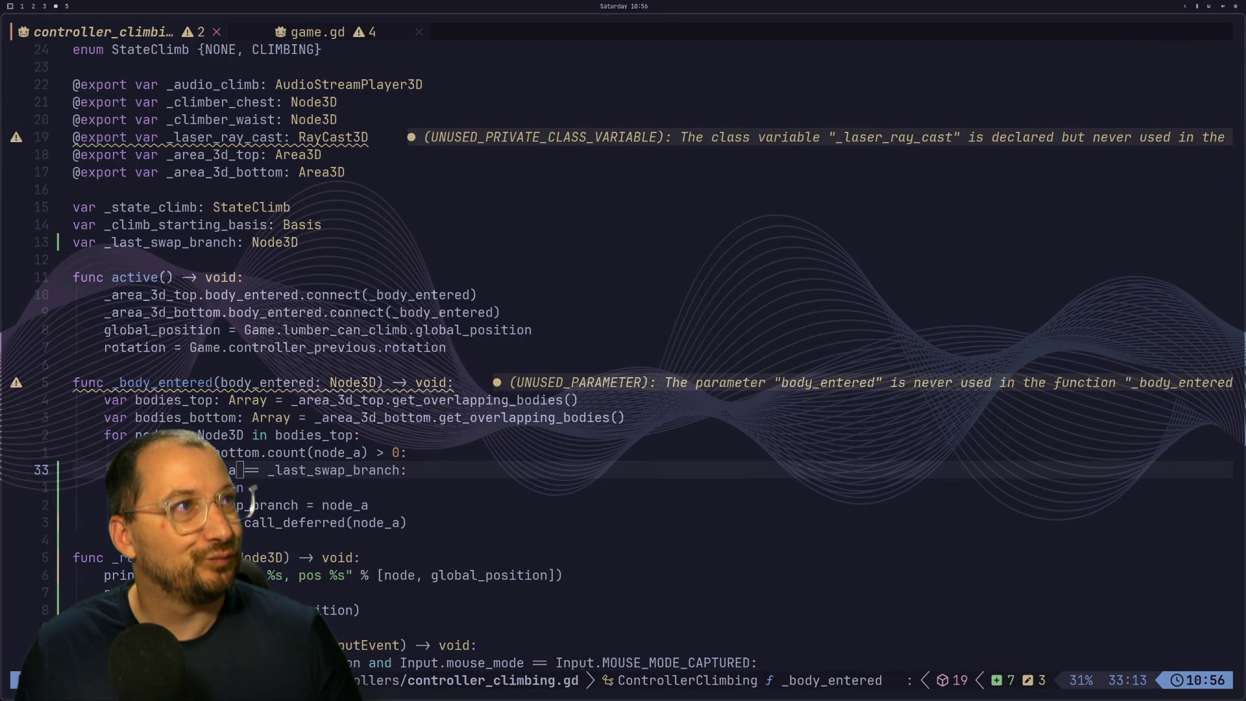
key(super+1)
key(shift+a)
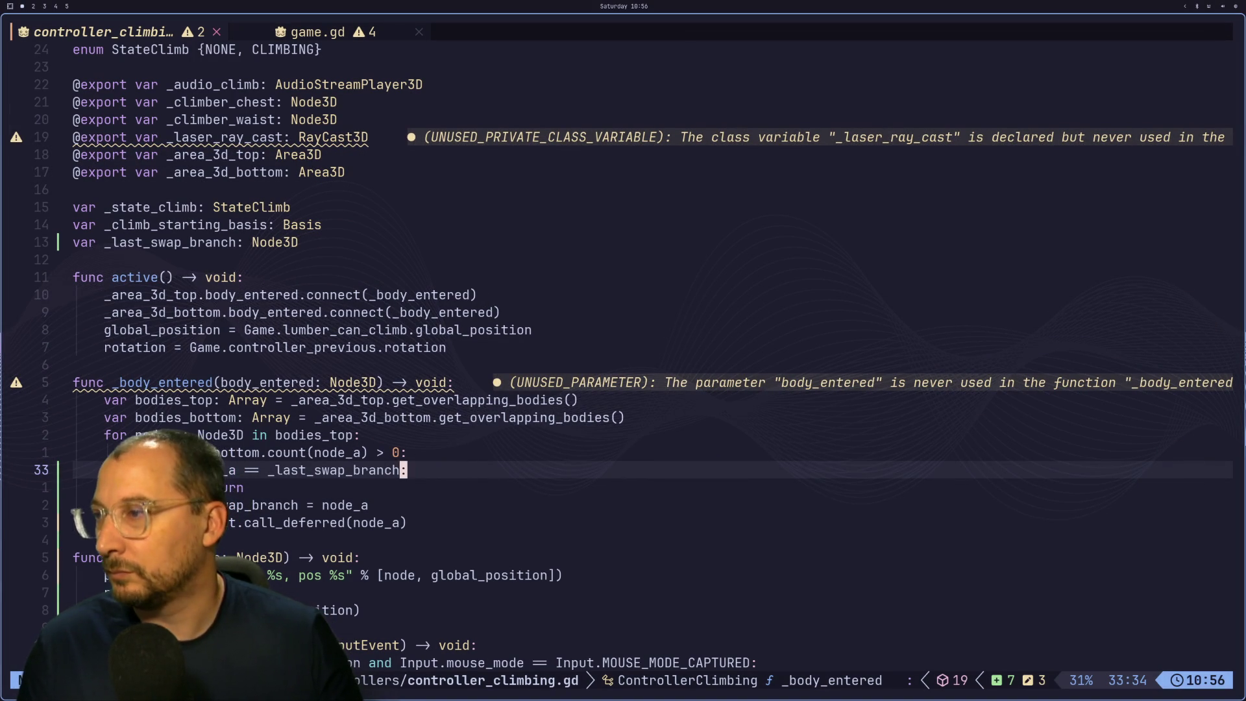
key(Return)
text(p)
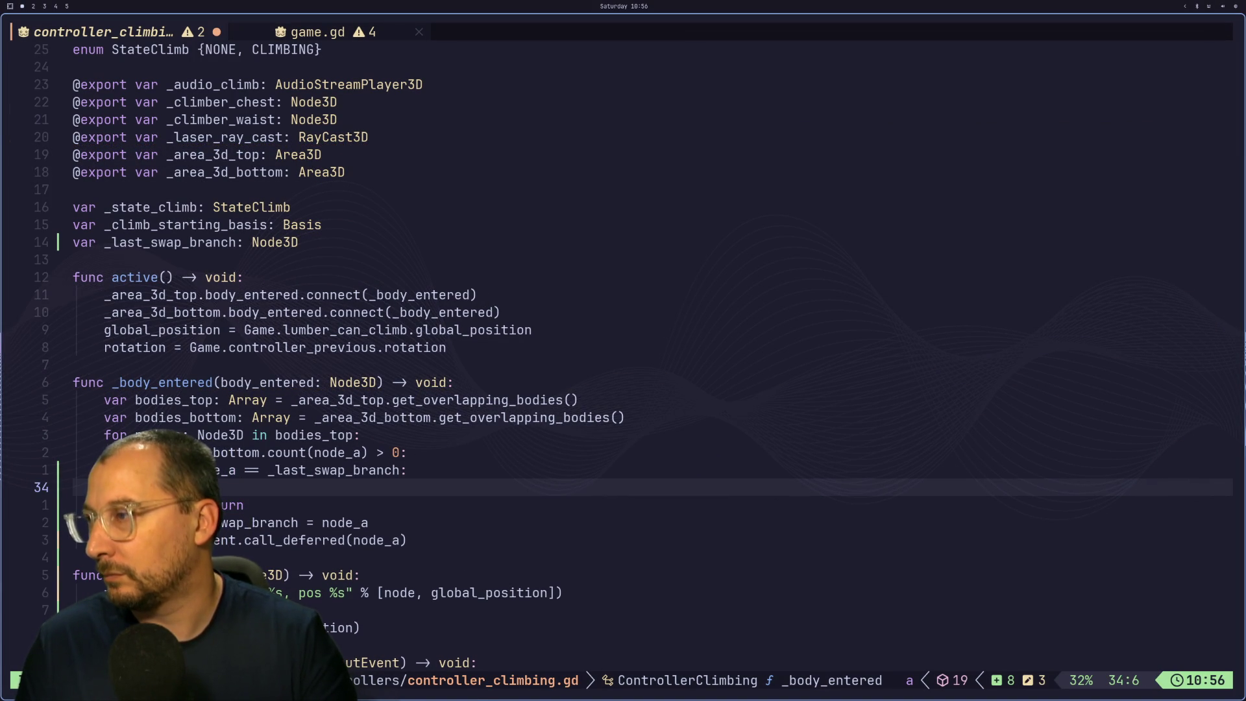
text(rint(")
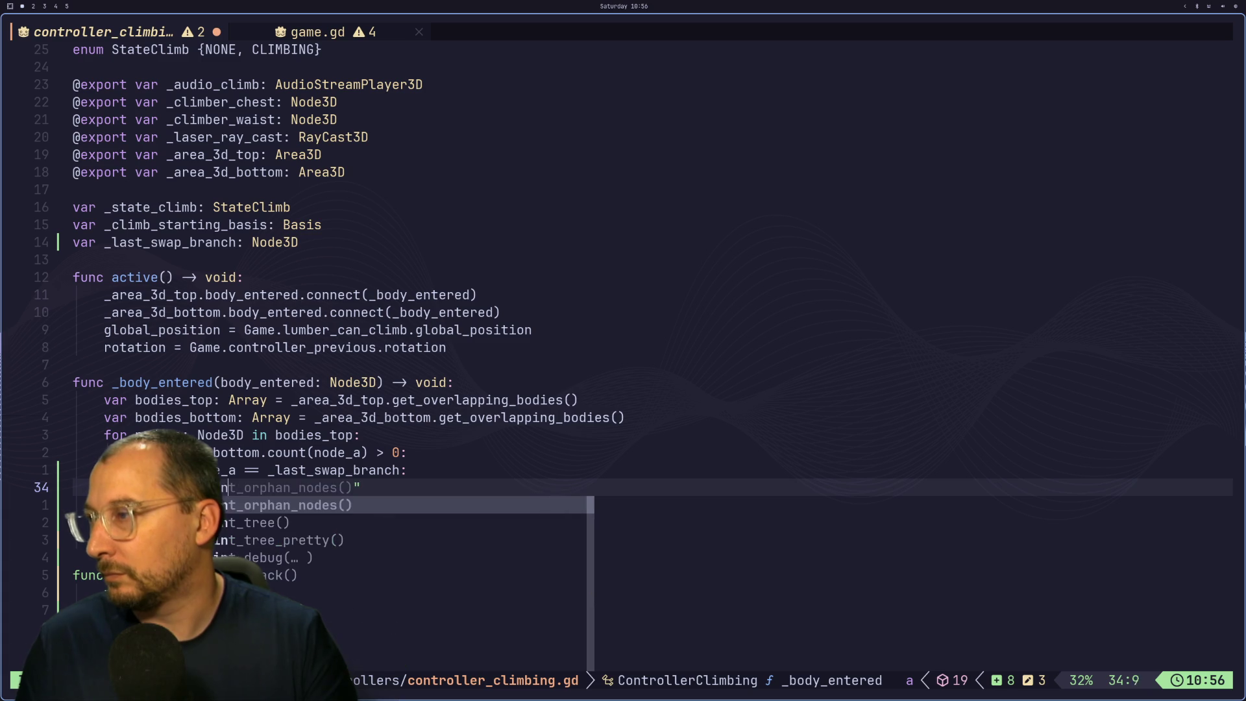
key(Escape)
text(A)
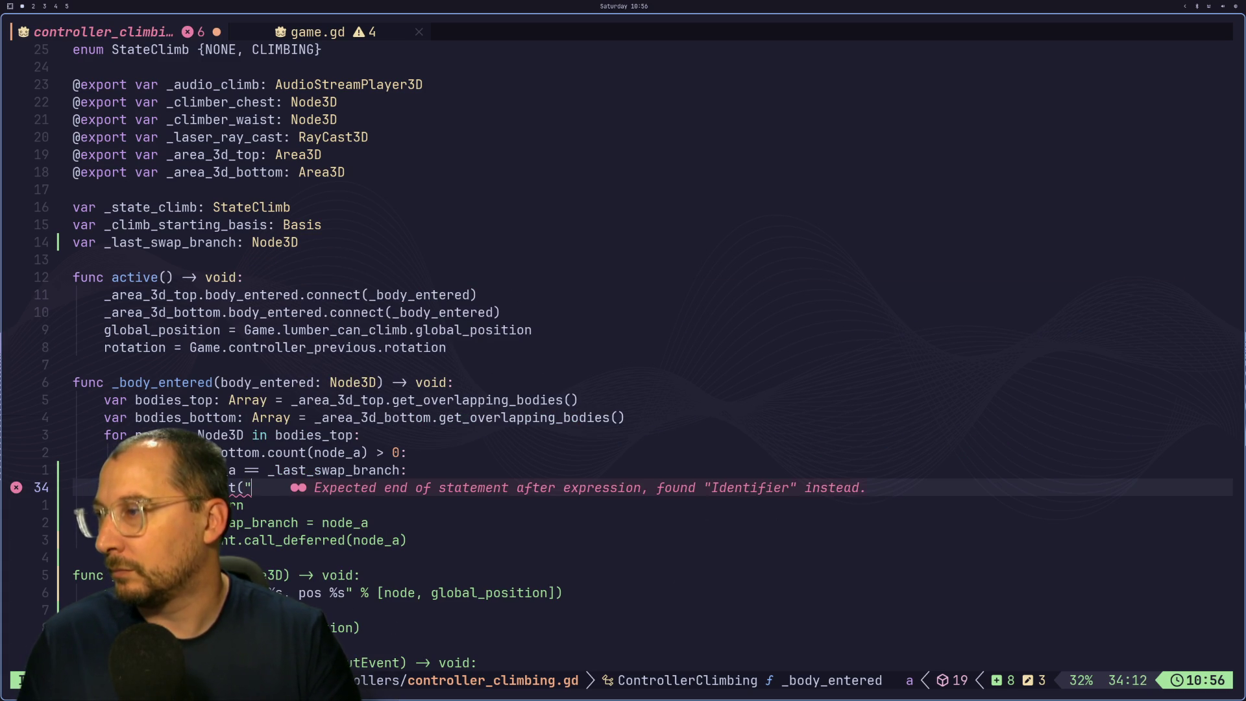
text(same))
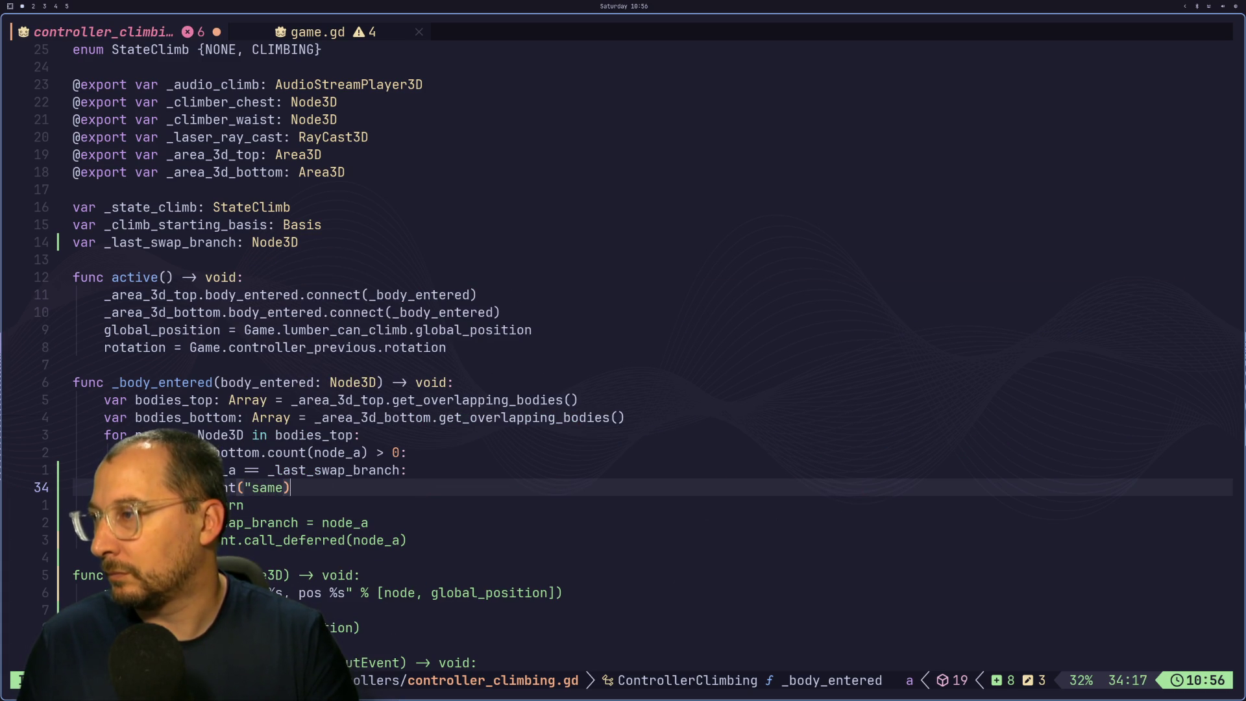
text(")
key(Escape)
Save the script with :w and go back to Godot and the running game.
key(colon)
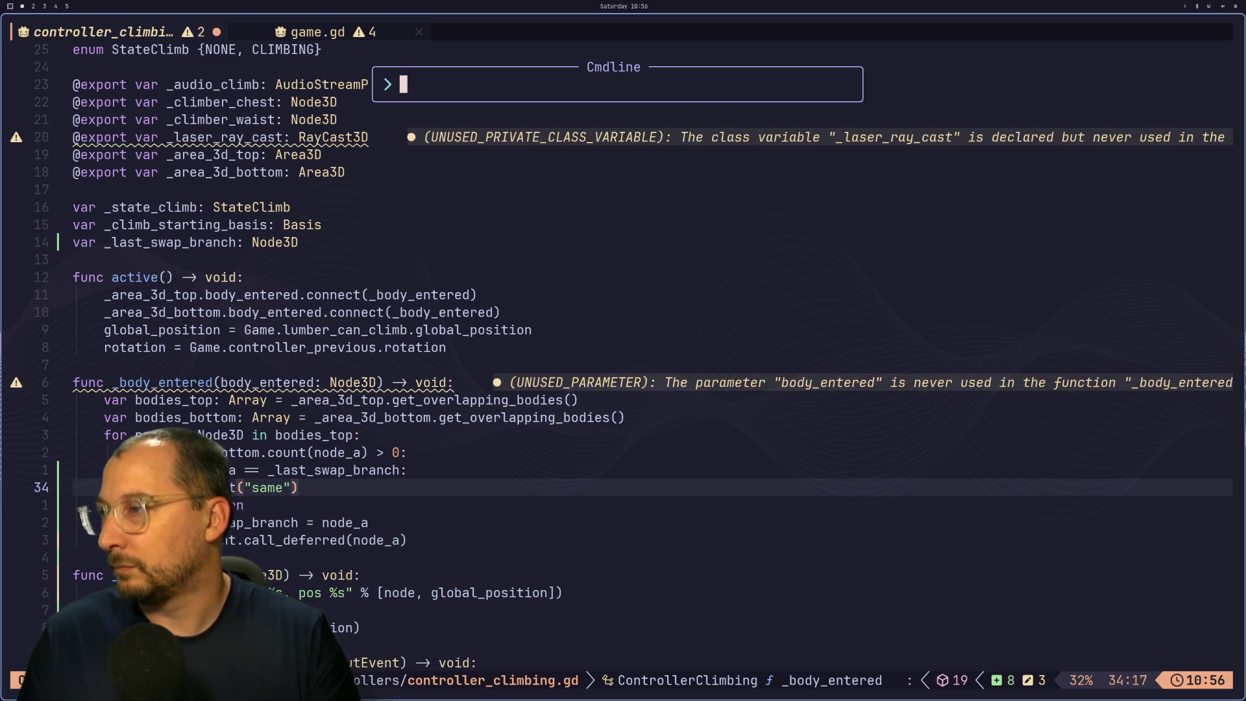
text(w)
key(Return)
key(super+2)
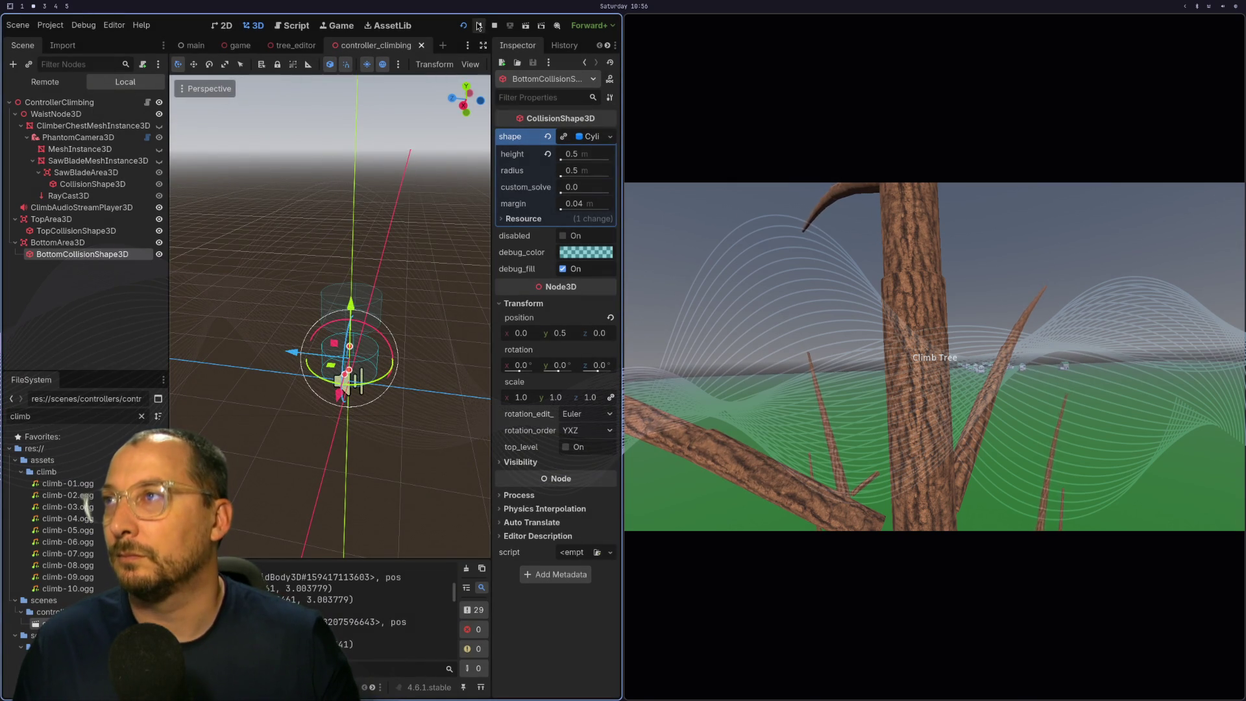
Restart the game with the updated script, scroll the Output log to the top, then return to Neovim.
click(479, 26)
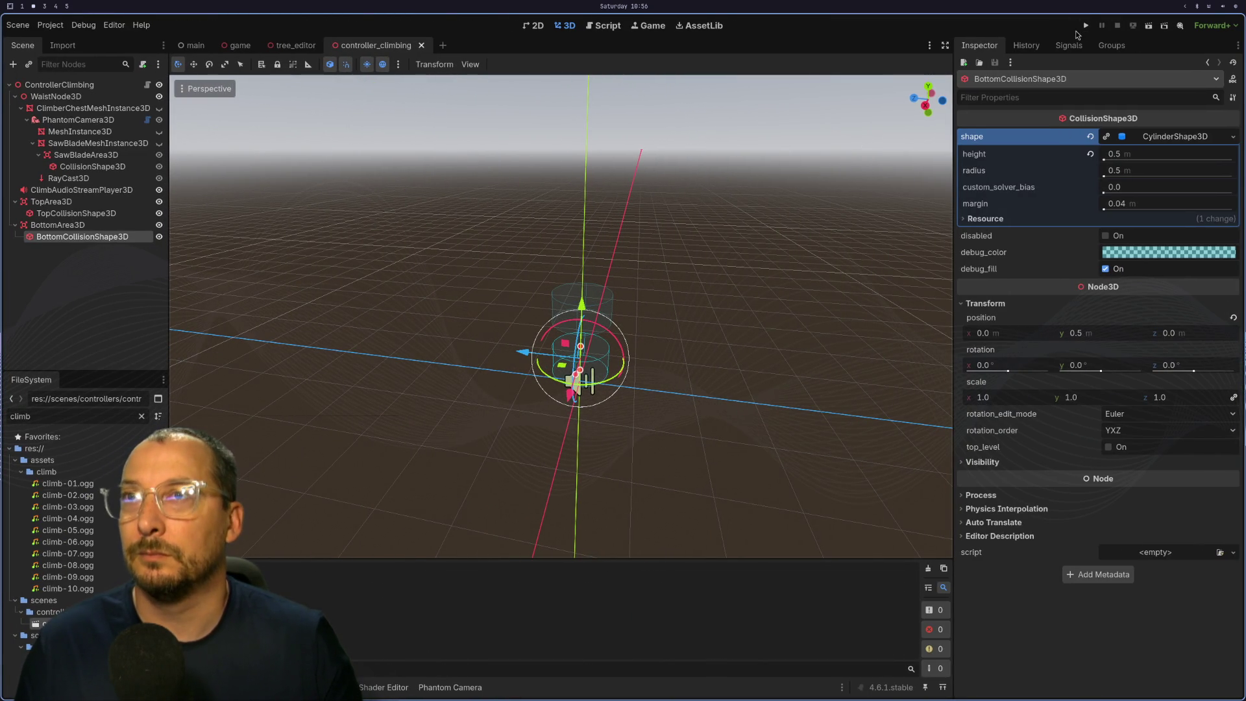
click(1085, 26)
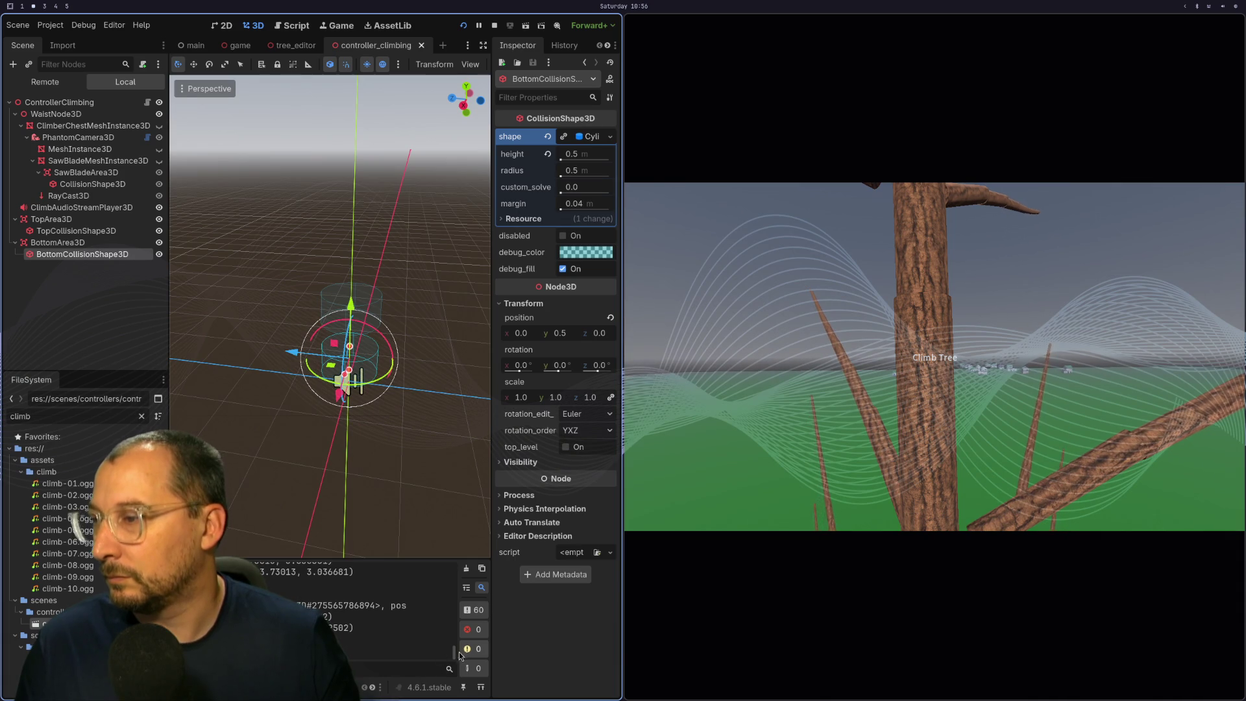
mouse_move(459, 655)
mouse_down()
mouse_move(468, 569)
mouse_move(469, 584)
mouse_up()
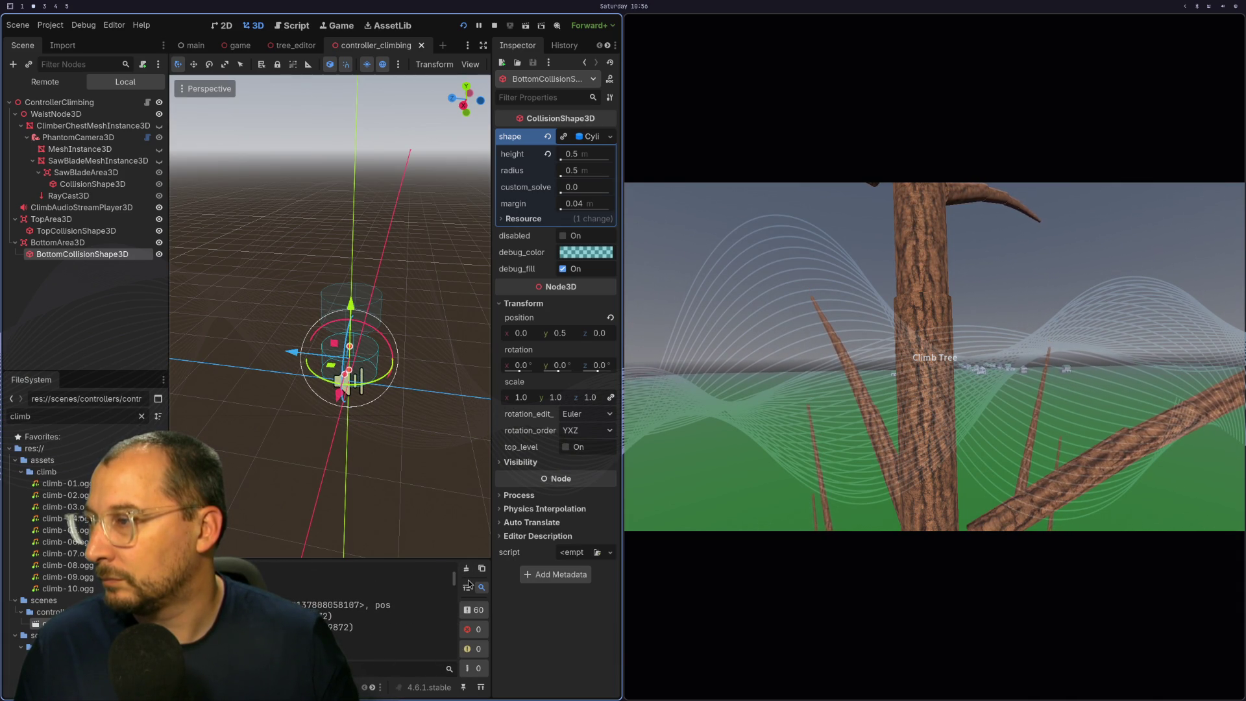
key(super+1)
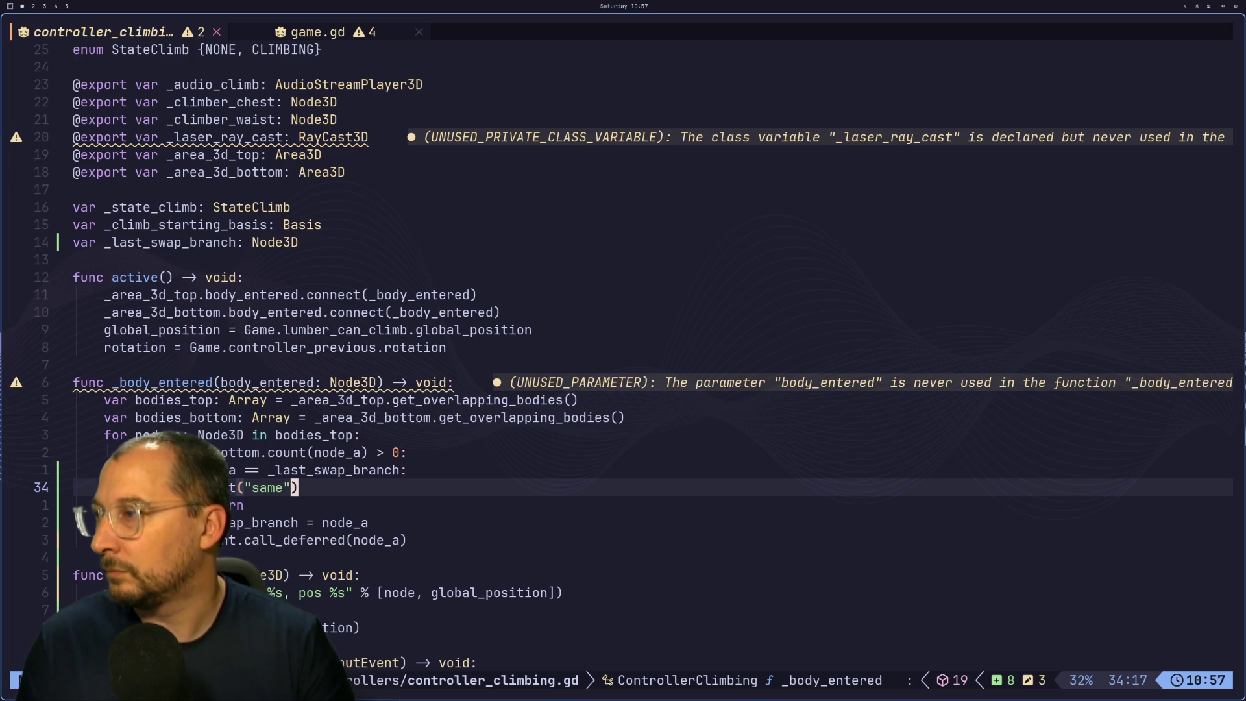
Cut the print("same") line and clear the stray blank lines under the return.
key(d)
key(d)
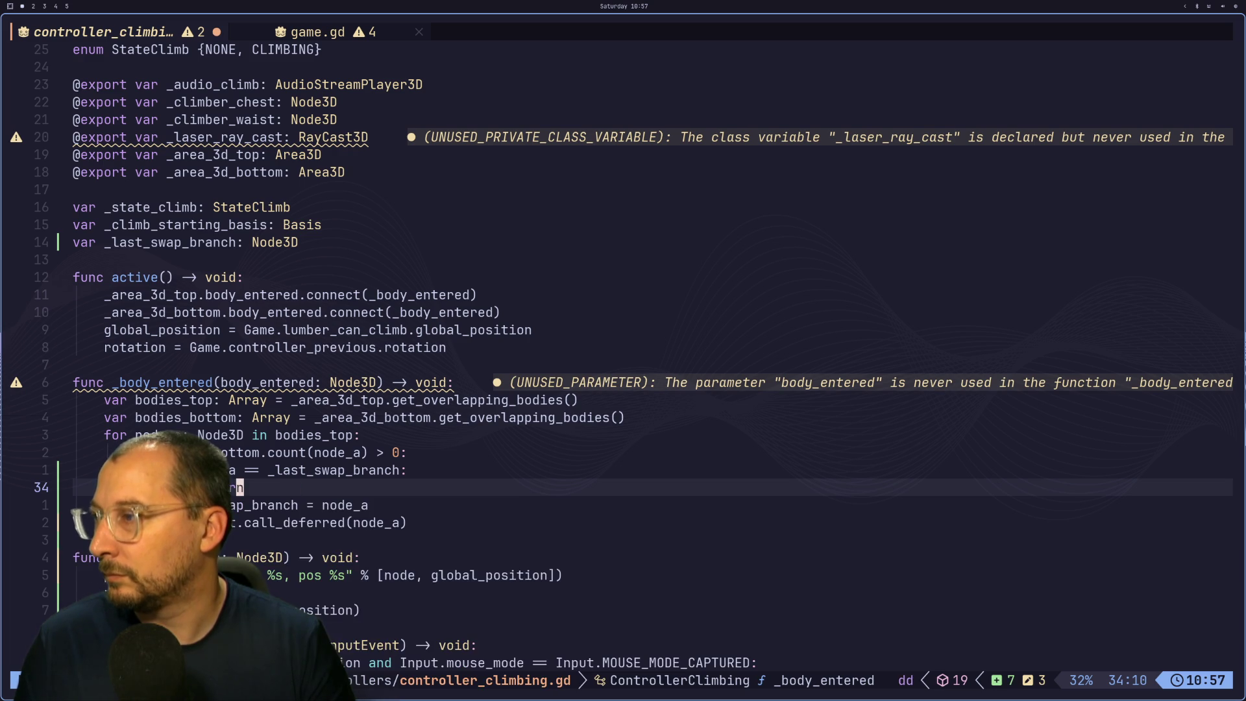
key(o)
key(Escape)
key(p)
key(u)
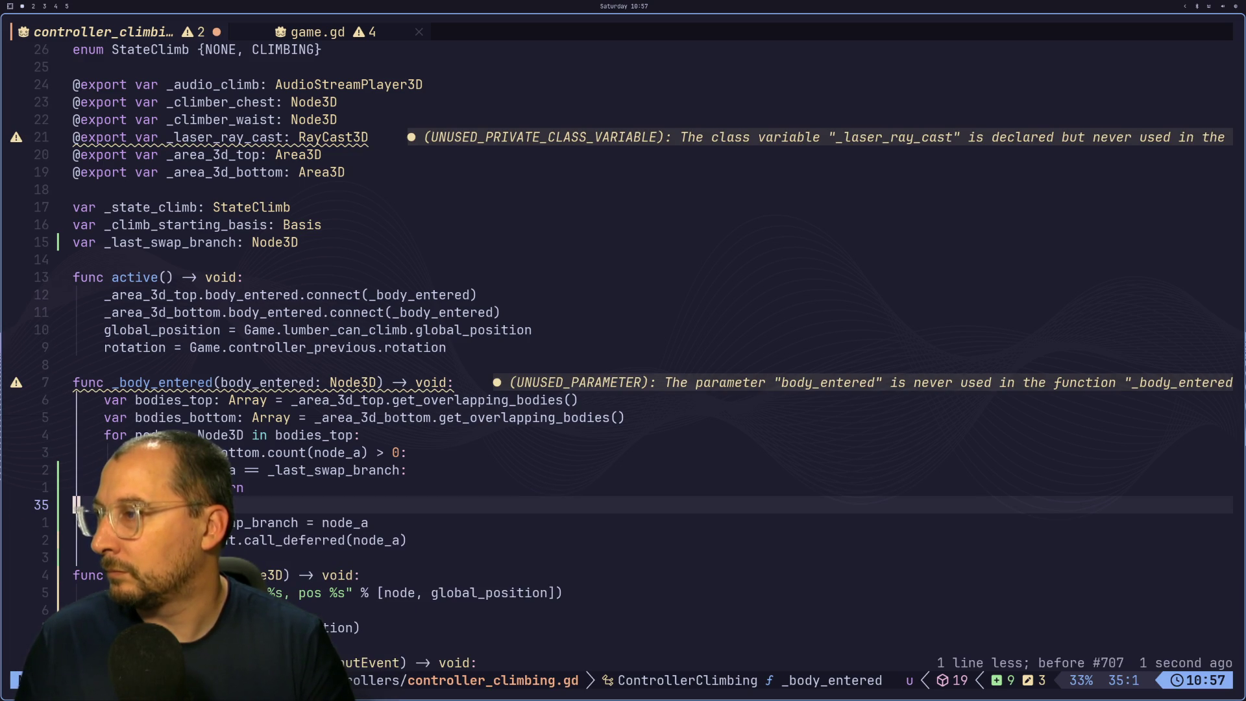
key(o)
key(Escape)
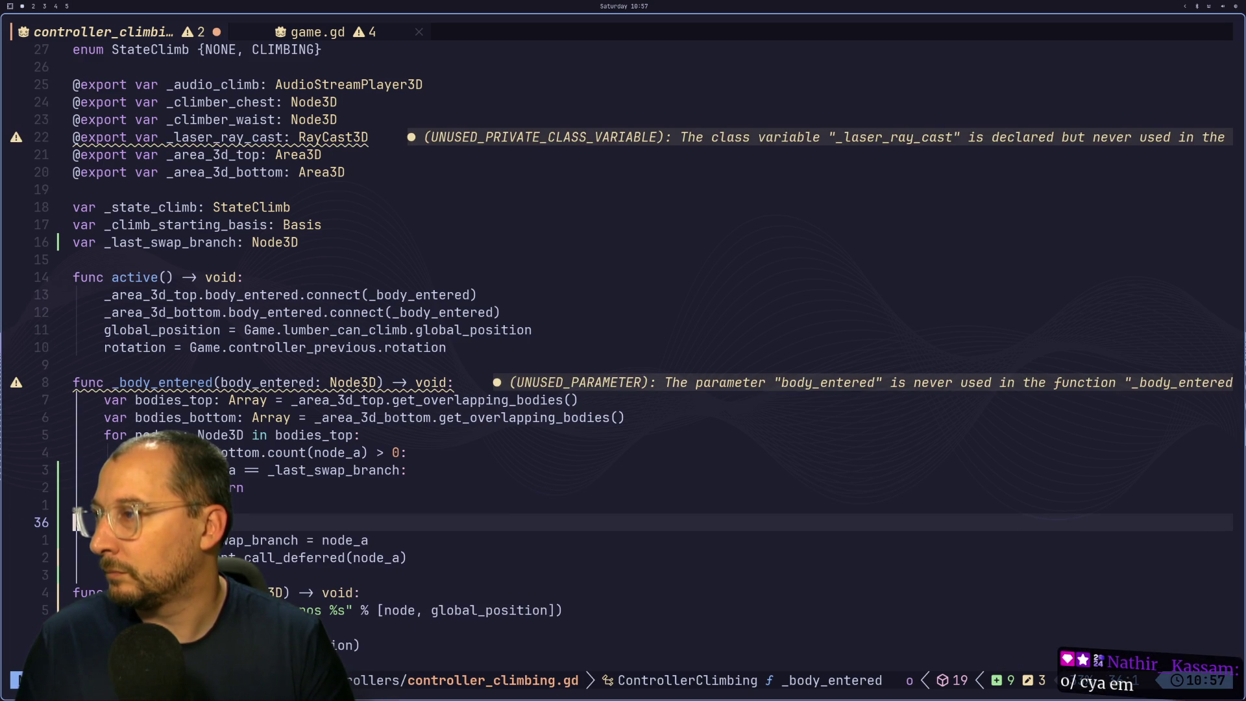
key(d)
key(d)
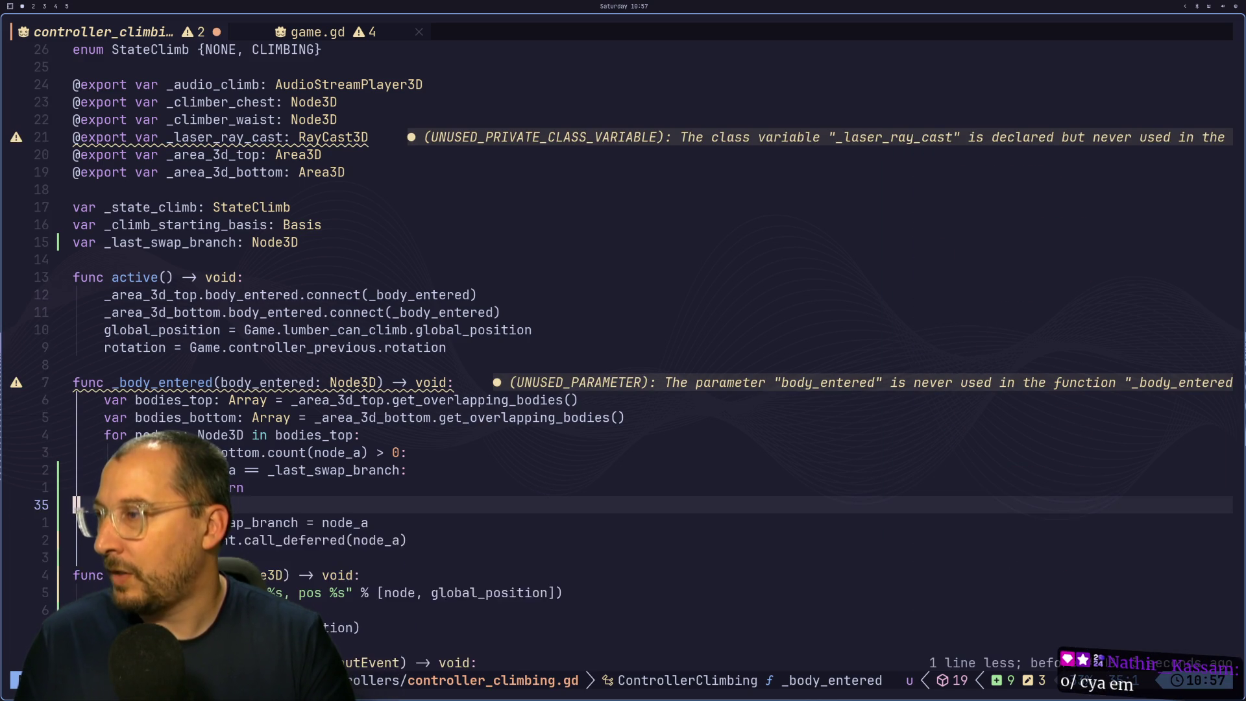
key(d)
key(d)
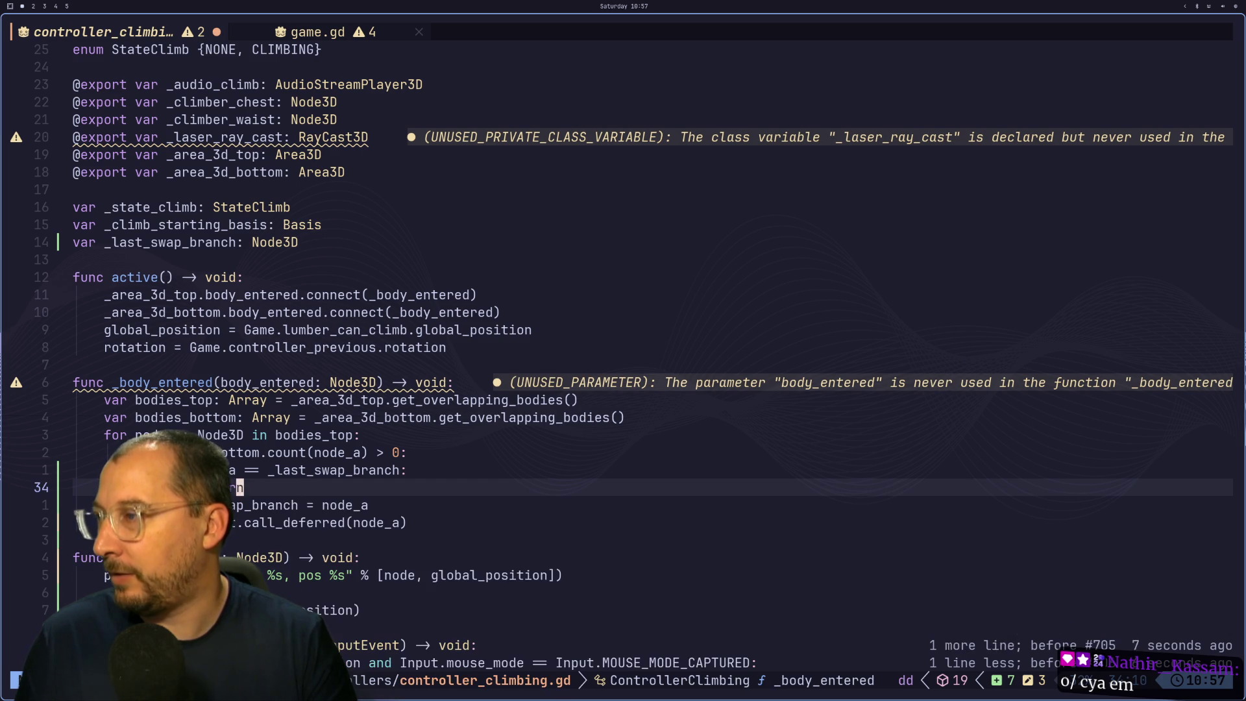
Paste print("same") right below the return and delete the leftover blank line.
key(o)
key(Return)
key(Escape)
key(p)
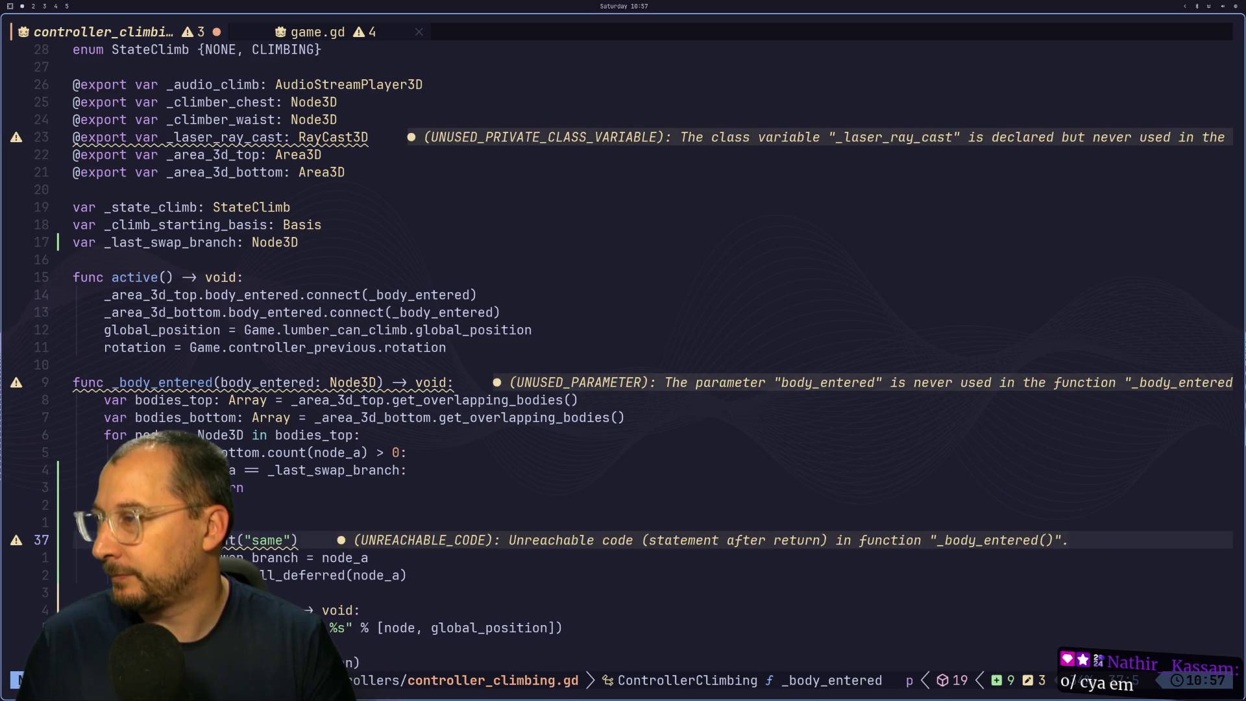
key(k)
key(k)
key(k)
key(j)
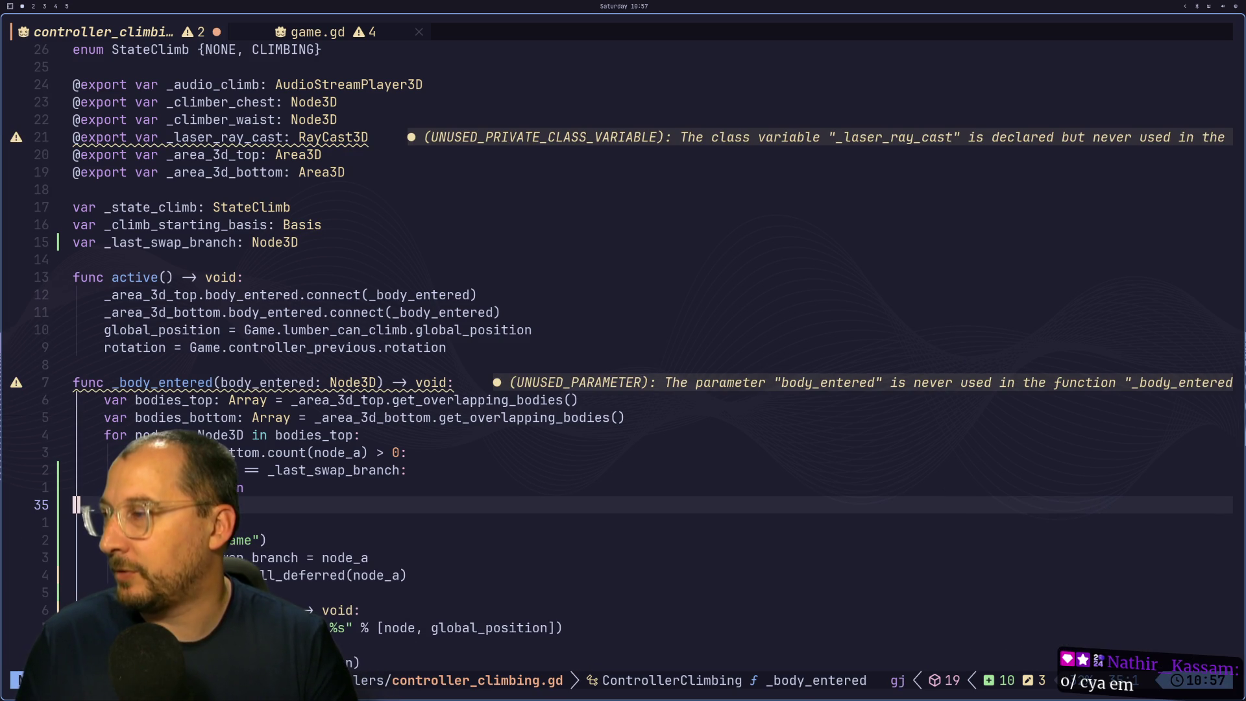
key(d)
key(d)
key(d)
key(Escape)
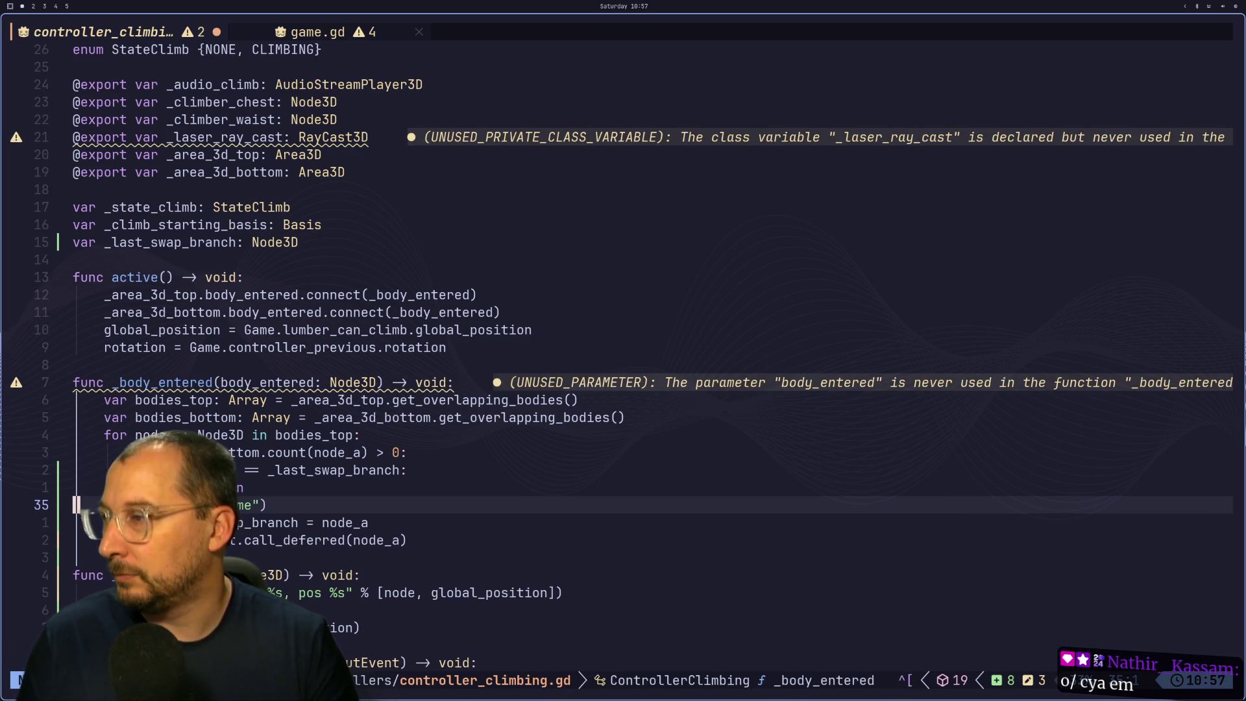
key(l)
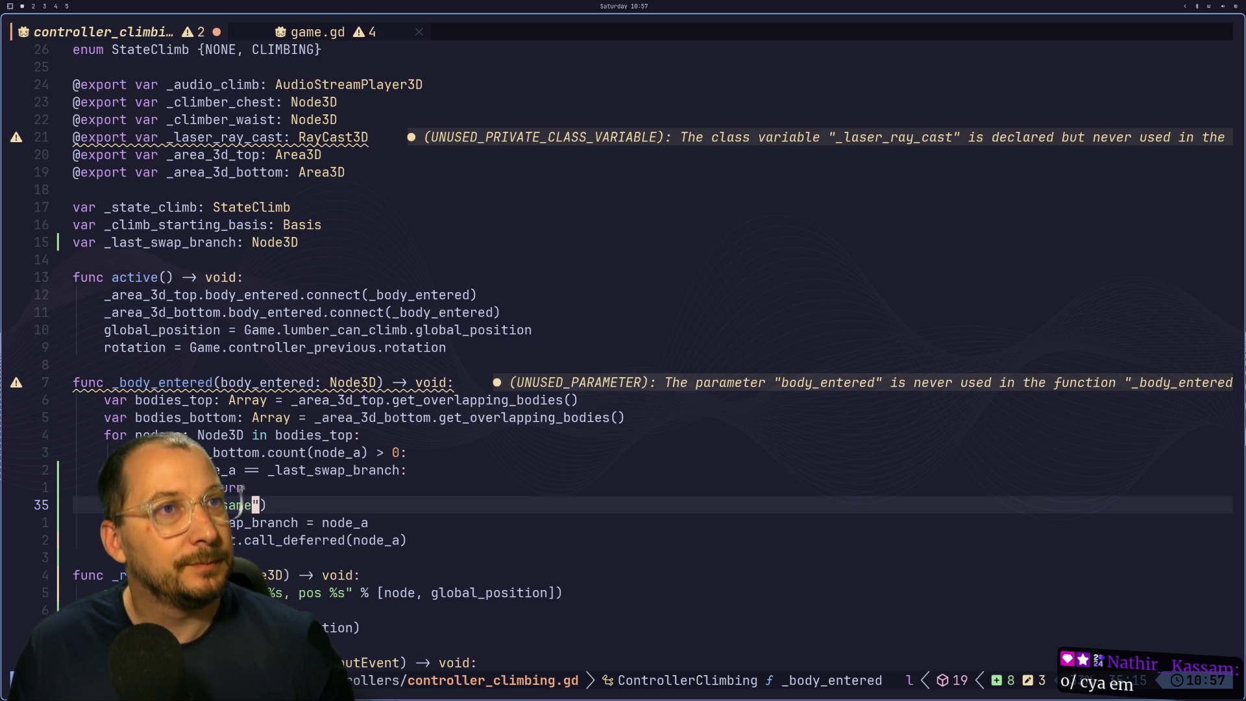
key(super+4)
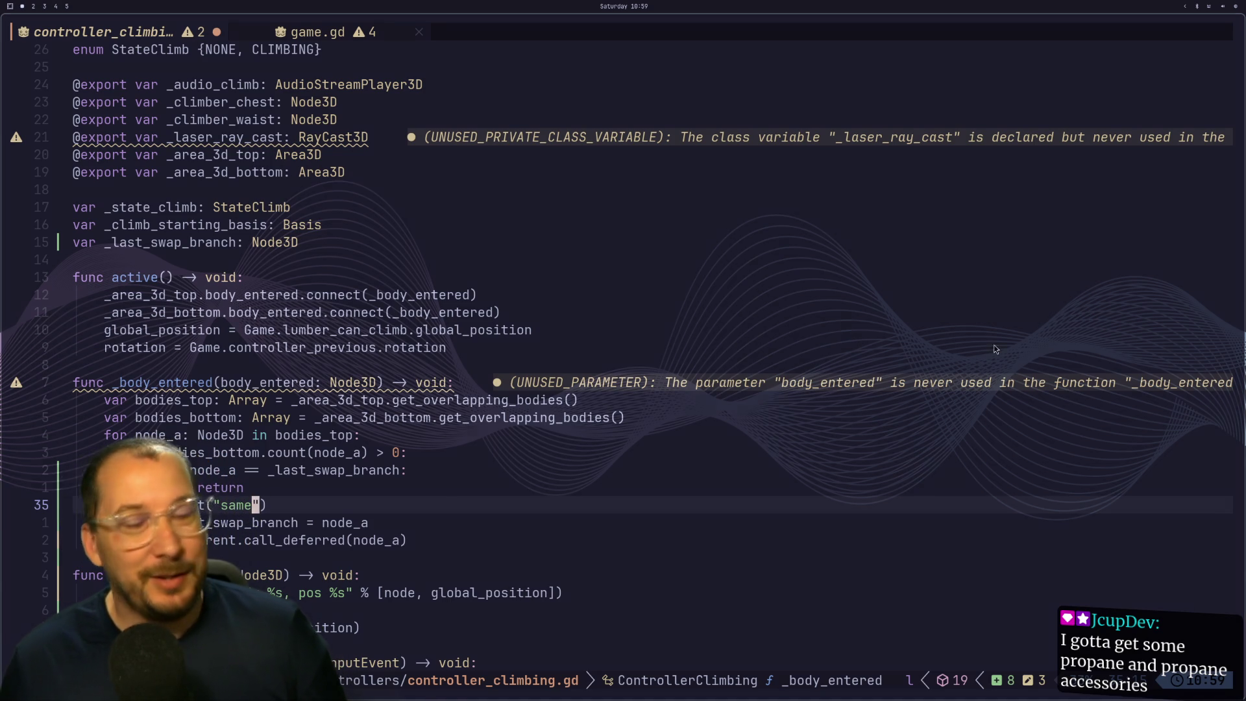
Click on the _body_entered connection line in Neovim, then bring back the Godot editor and running game.
click(426, 294)
key(super+2)
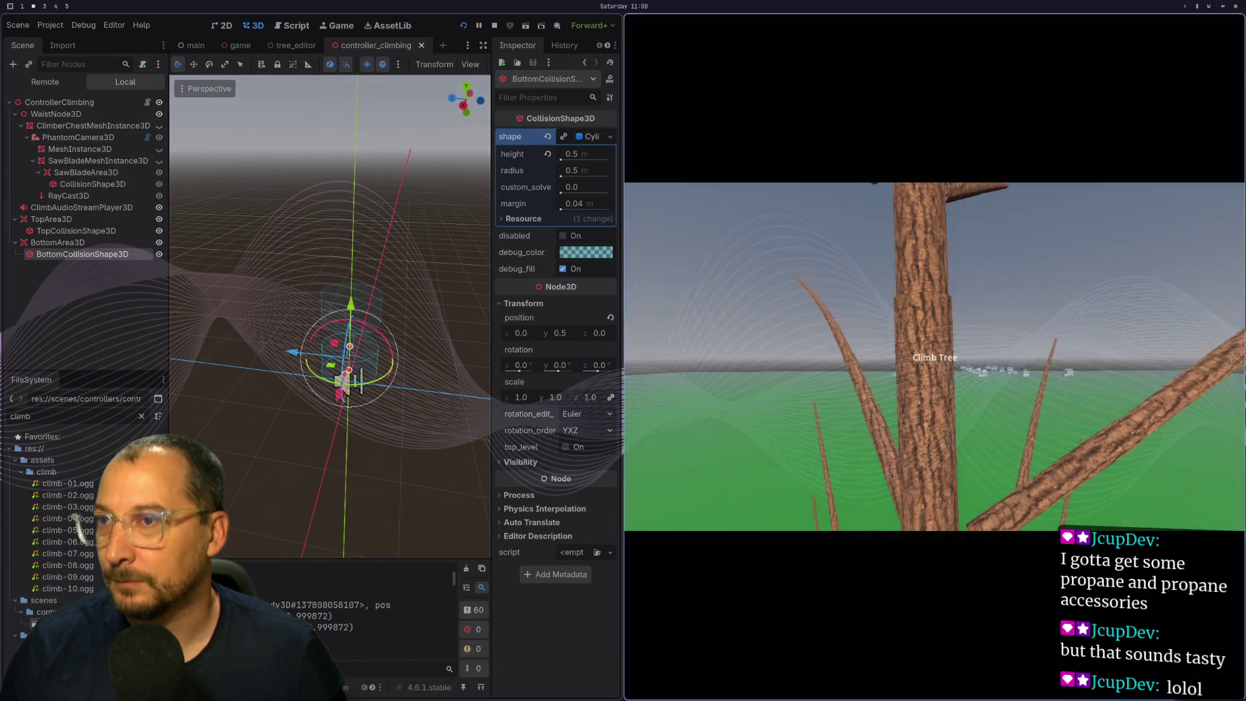
Stop the running game with F8 and return to the climbing script in Neovim.
key(super+1)
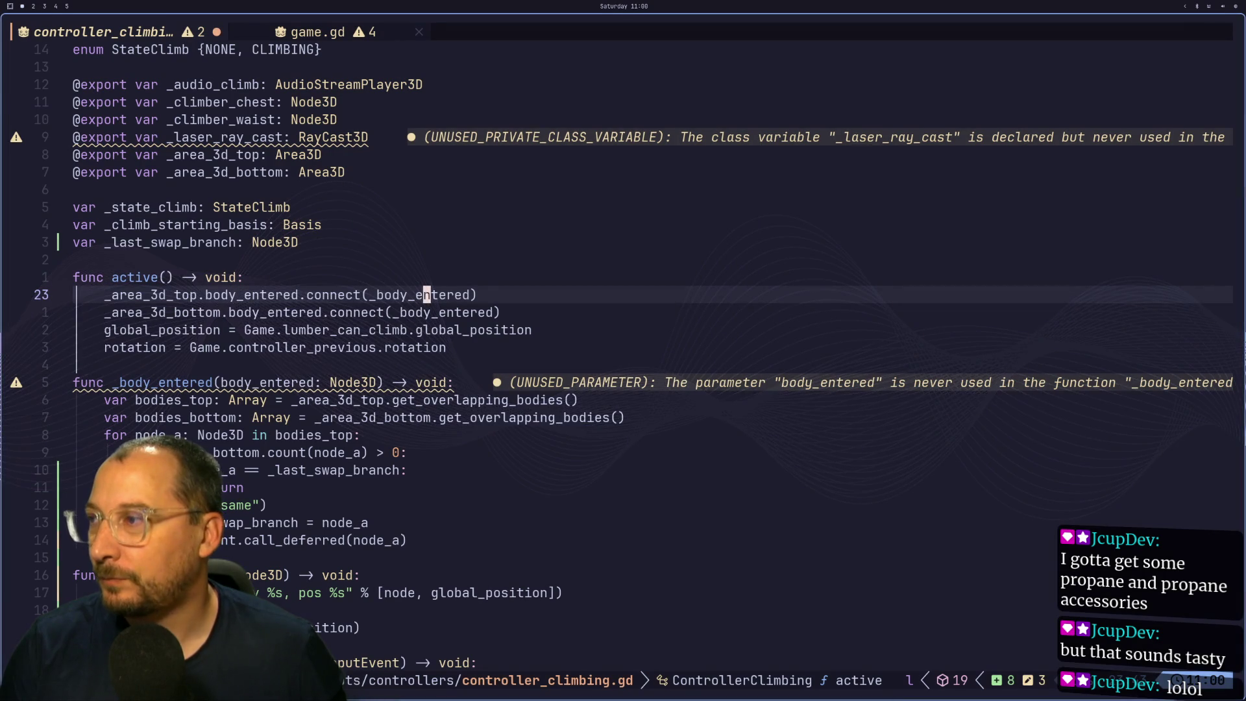
key(super+2)
key(F8)
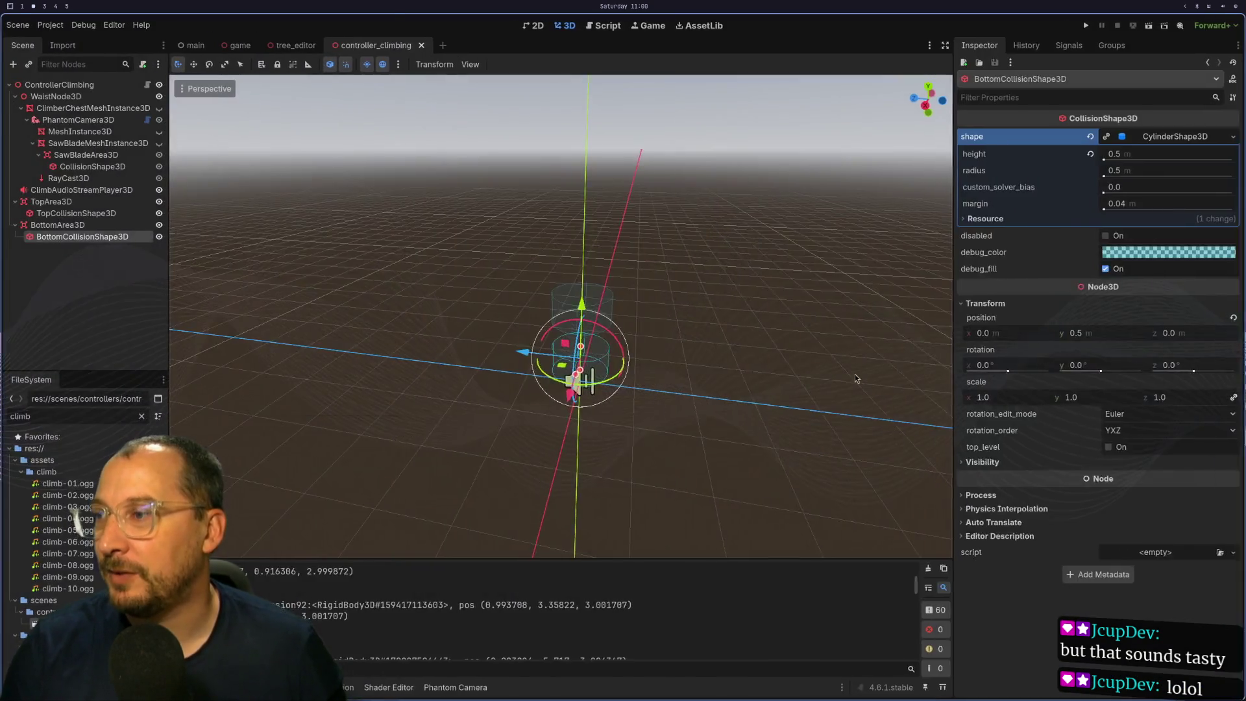
key(super+1)
On line 35, replace "same" with the format string "top %s, bottom %s".
key(j)
key(j)
key(j)
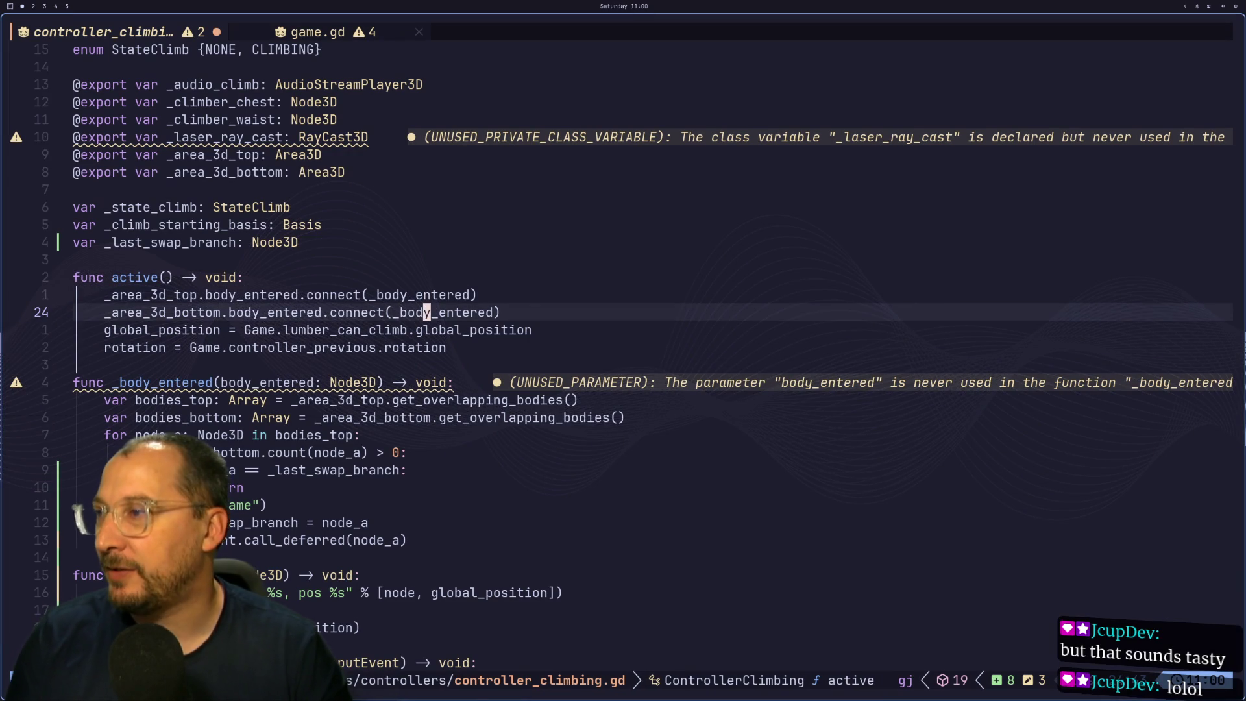
key(h)
key(h)
key(h)
key(k)
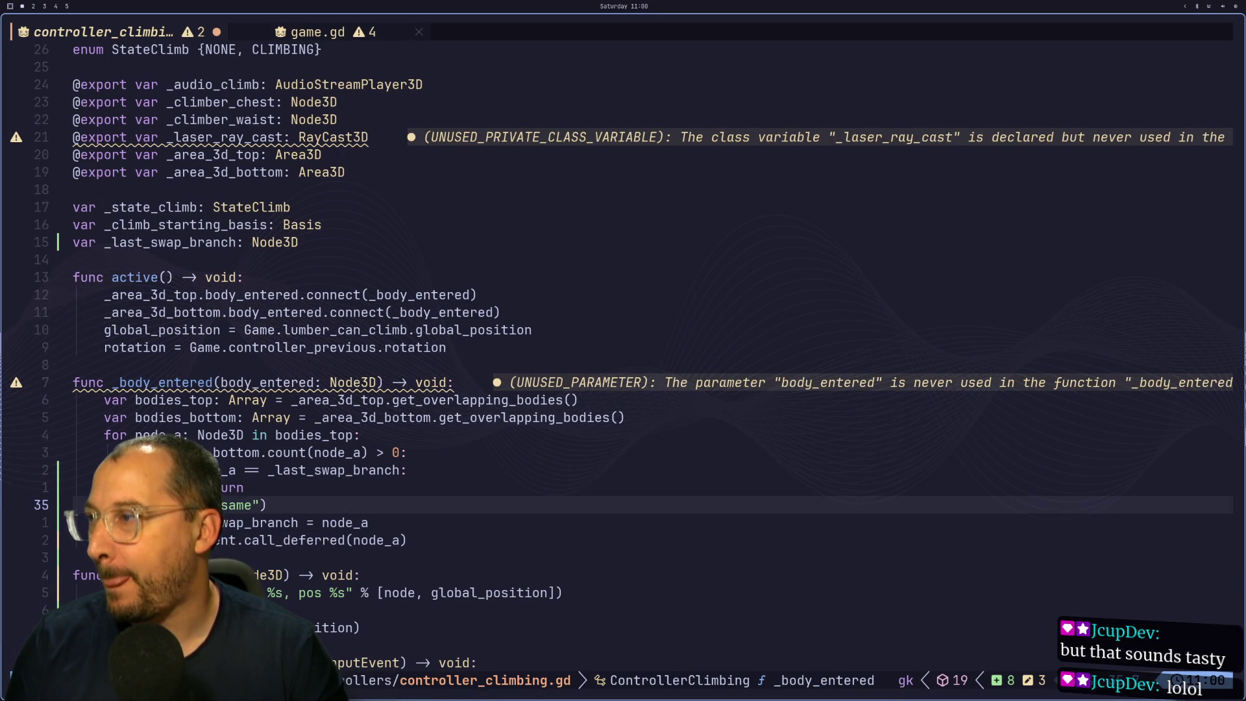
key(k)
key(j)
key(b)
key(b)
key(d)
key(w)
key(i)
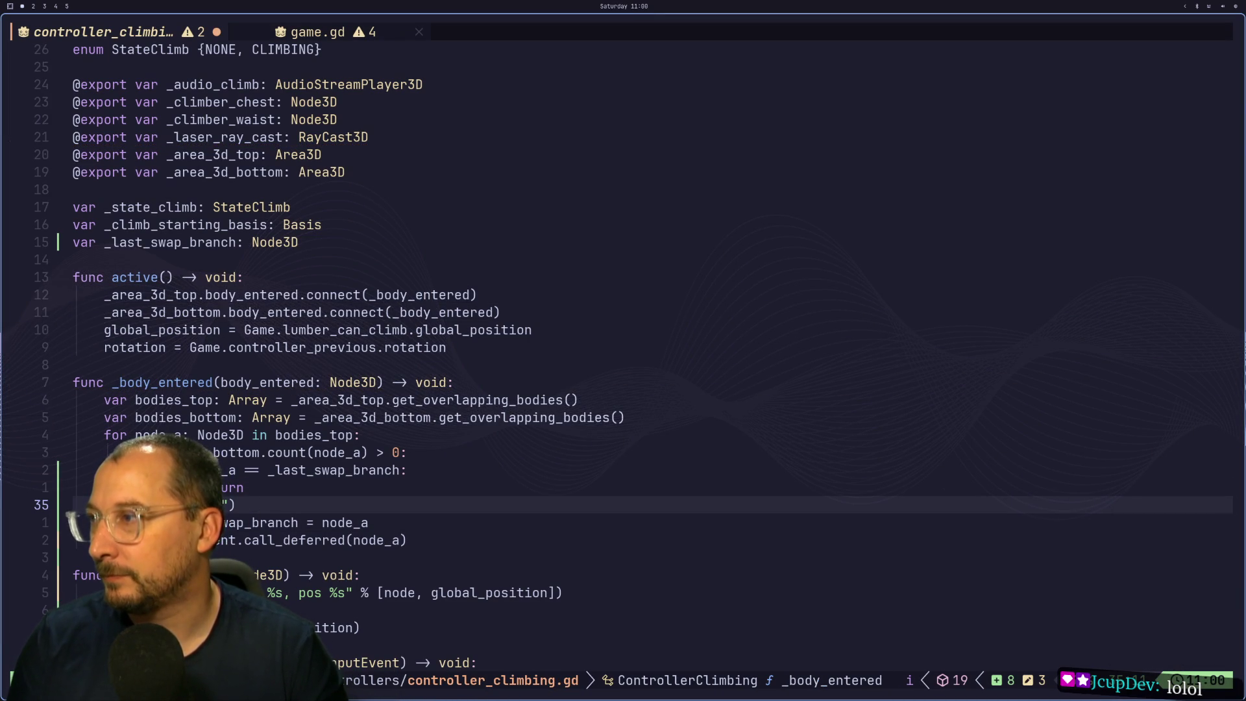
text(top %s)
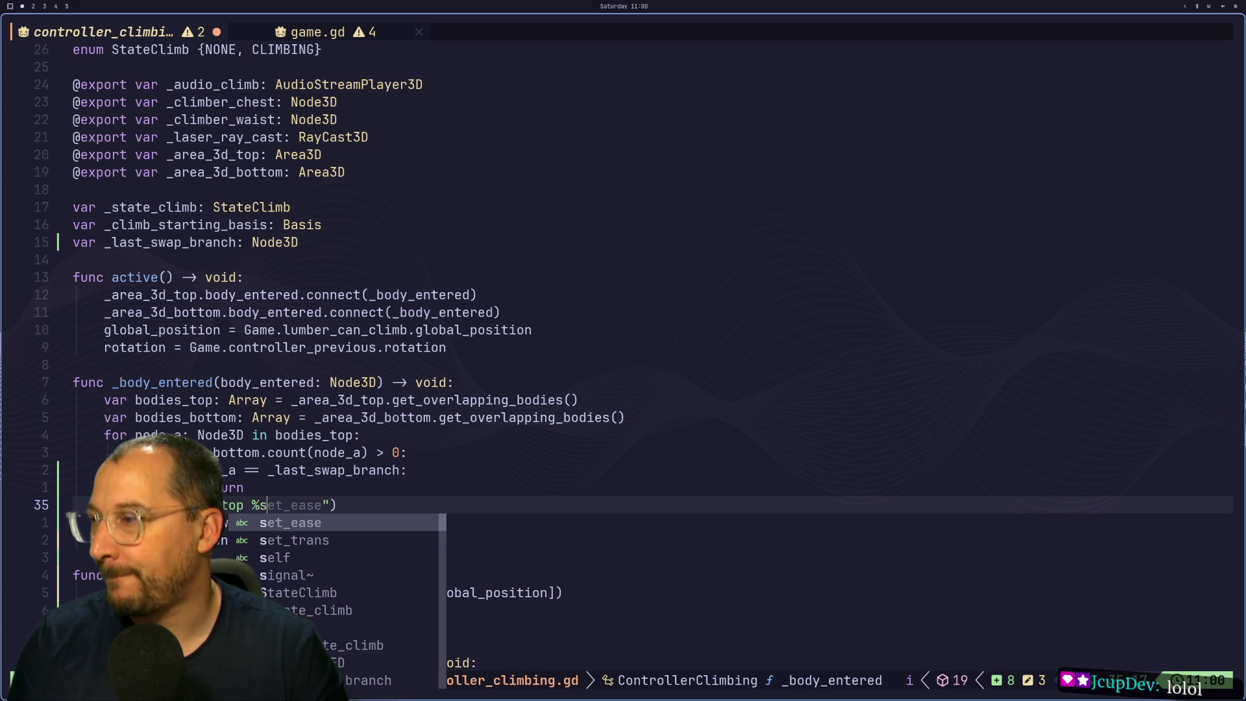
text(a, bottom %)
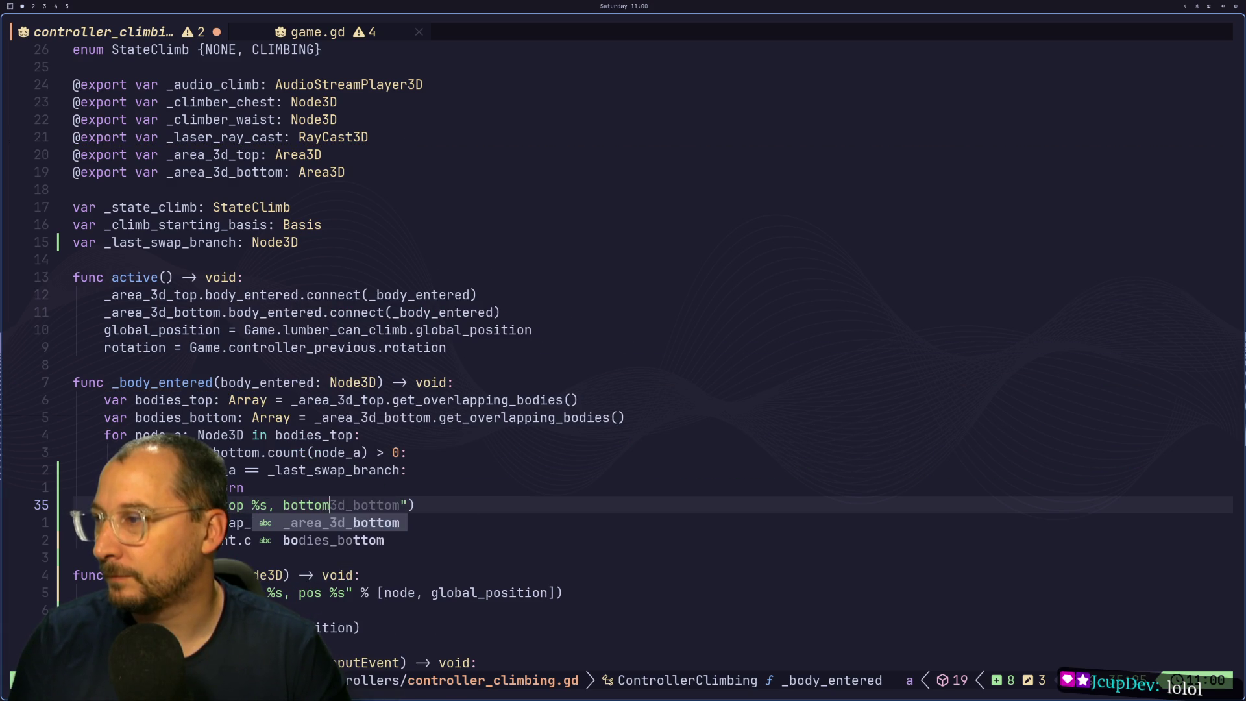
text(s")
key(Escape)
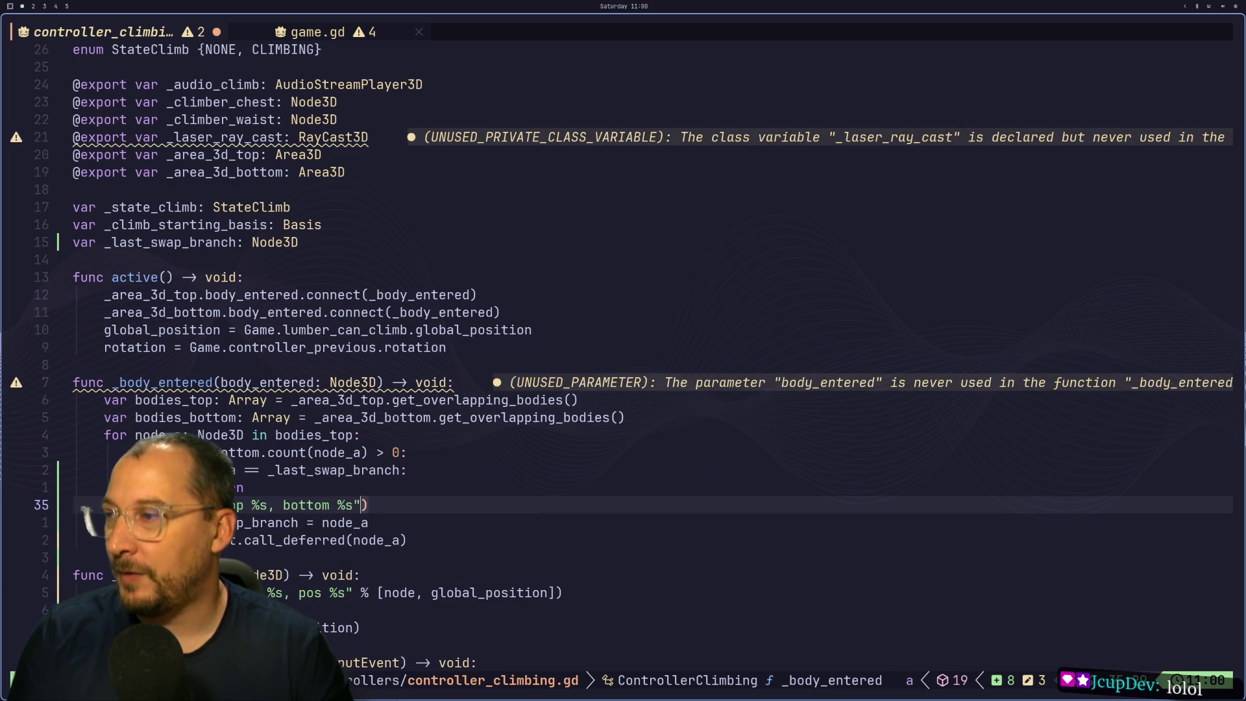
Append % [bodies_top, bodies_bottom] to the print using completion, then switch to Godot.
text(a % [)
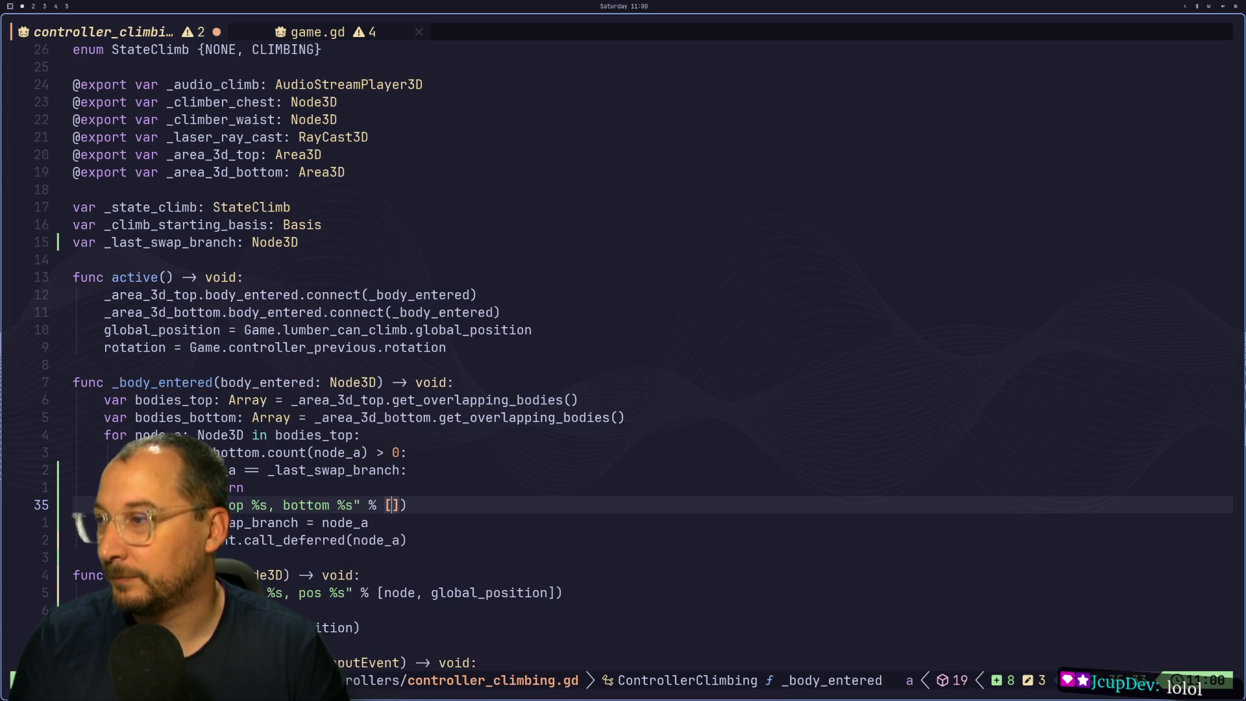
text(bod)
key(Down)
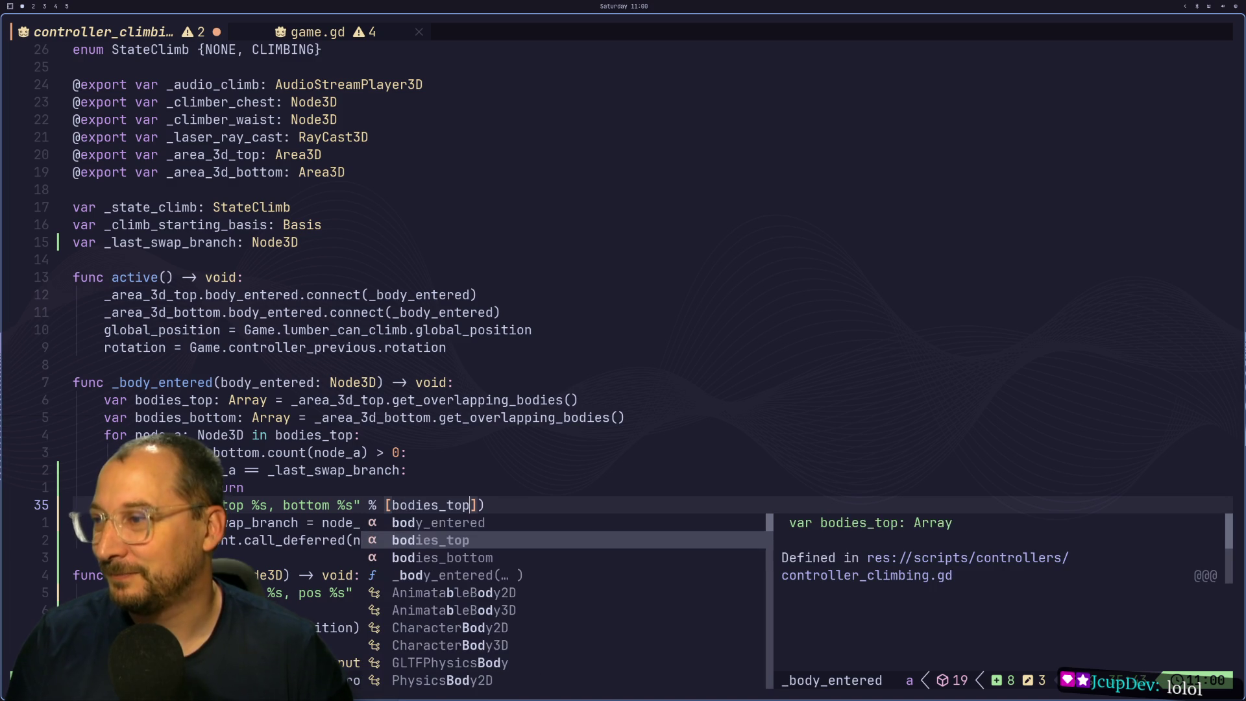
key(Return)
text(, )
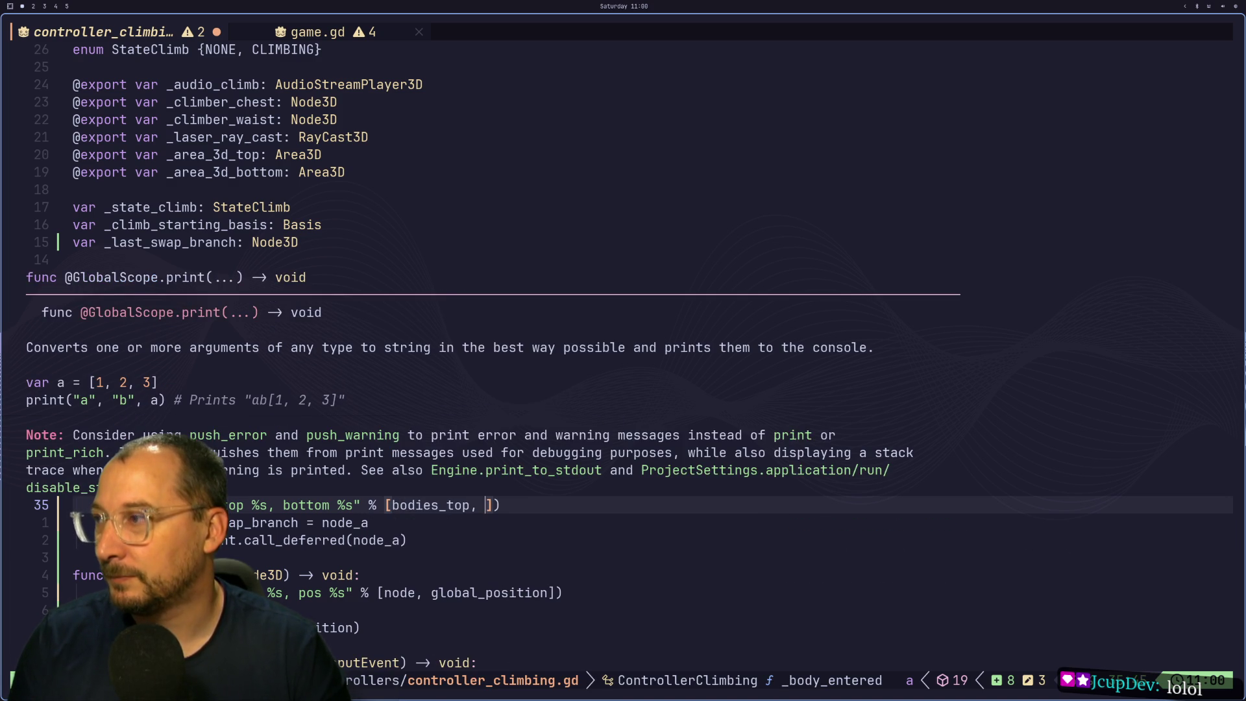
text(bo)
key(Down)
key(Down)
key(Return)
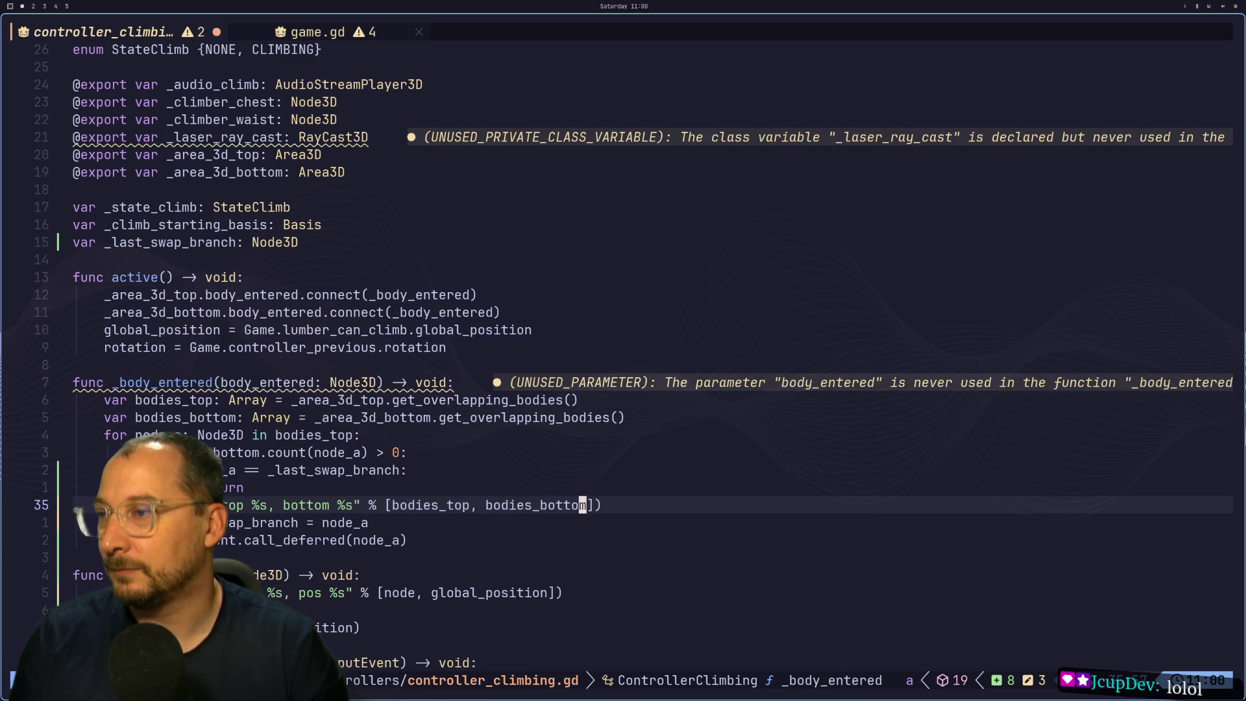
key(super+2)
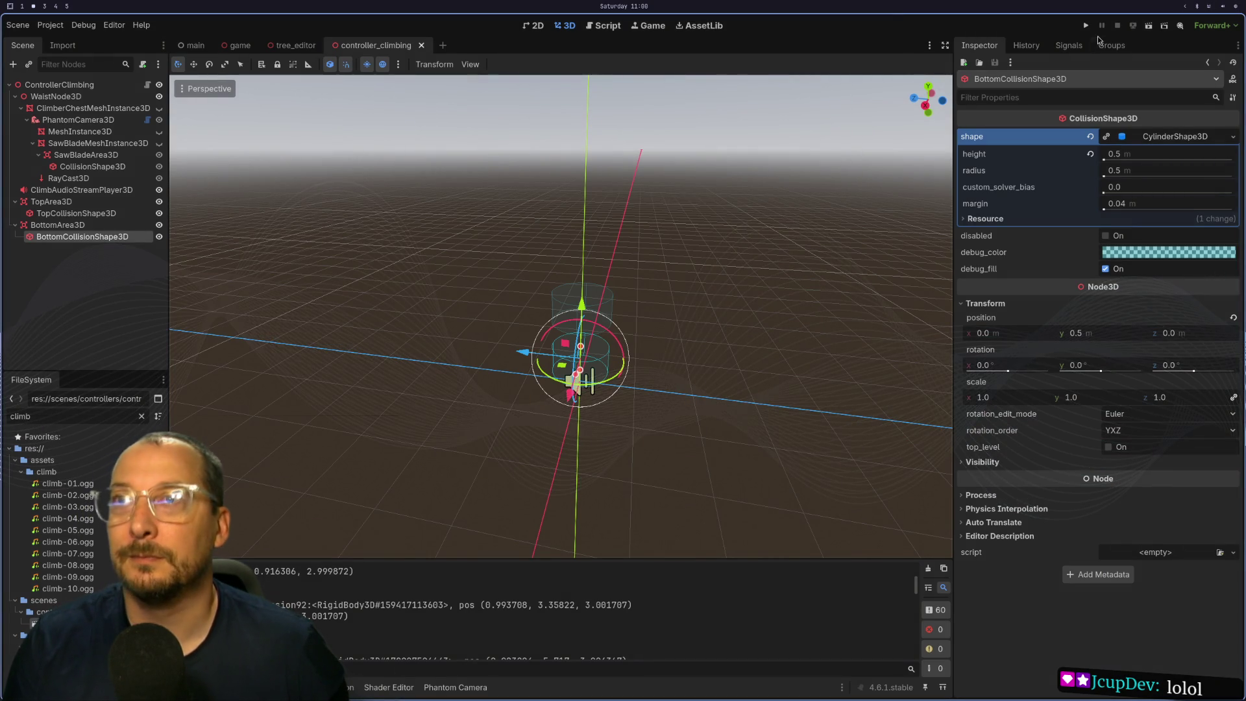
Run the project, walk to the tree and climb it, then stop the game.
click(1087, 25)
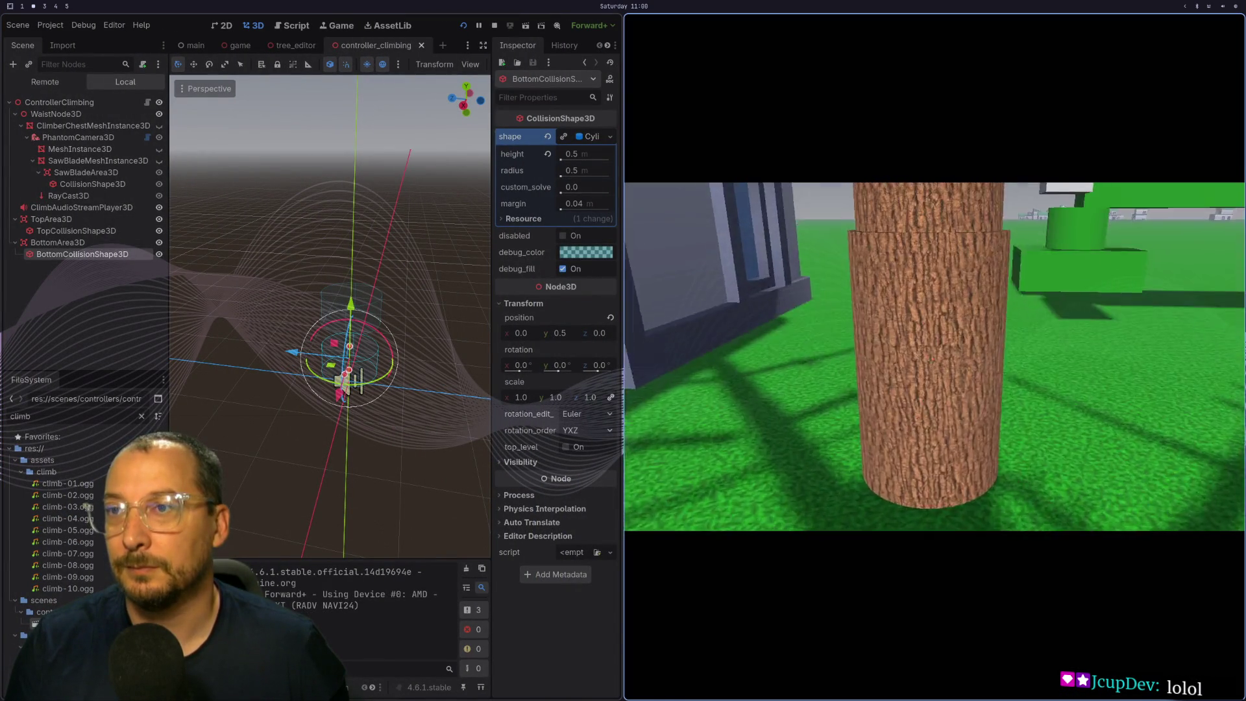
key(w)
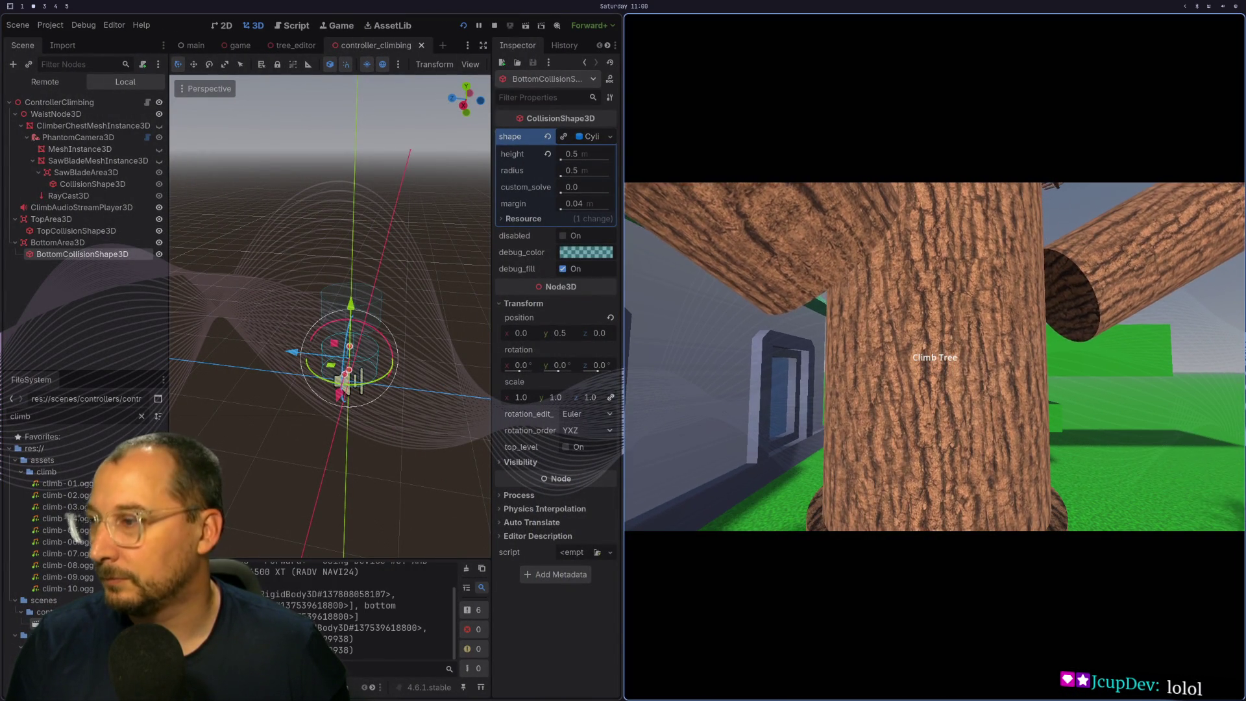
key(e)
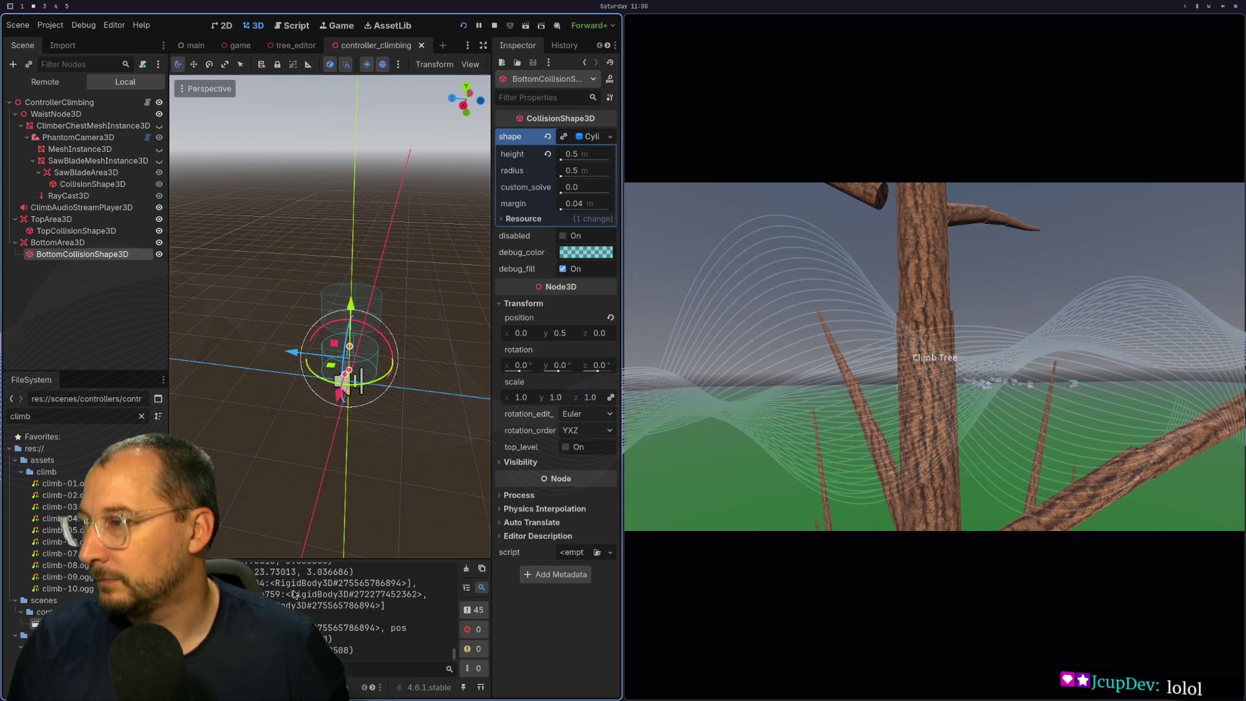
key(F8)
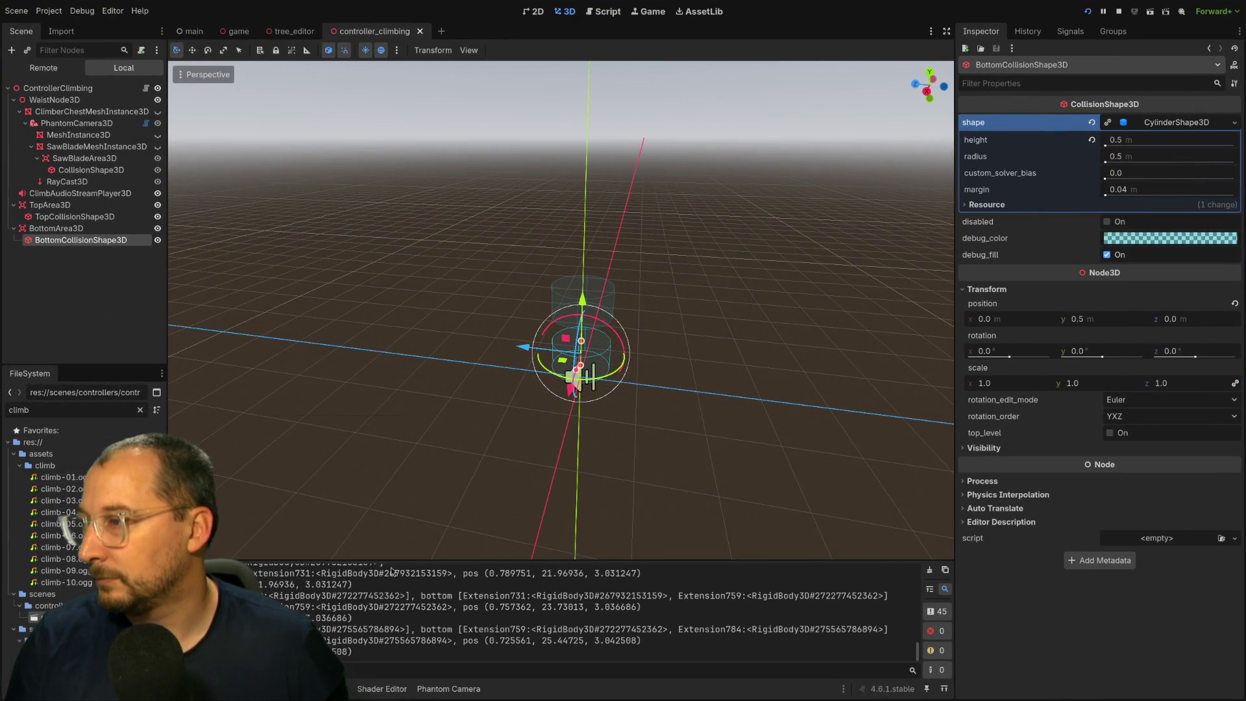
Expand the Output log to compare the top and bottom body IDs, then restore the 3D viewport.
key(shift+F12)
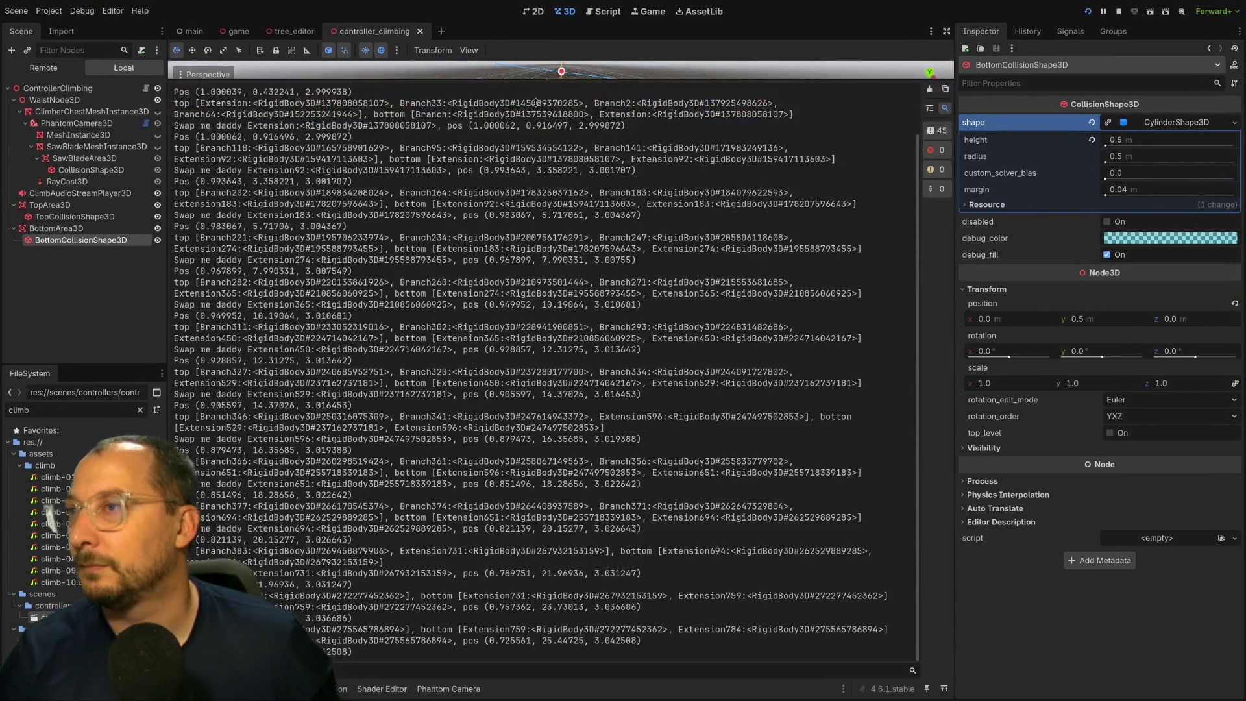
drag(536, 103, 536, 130)
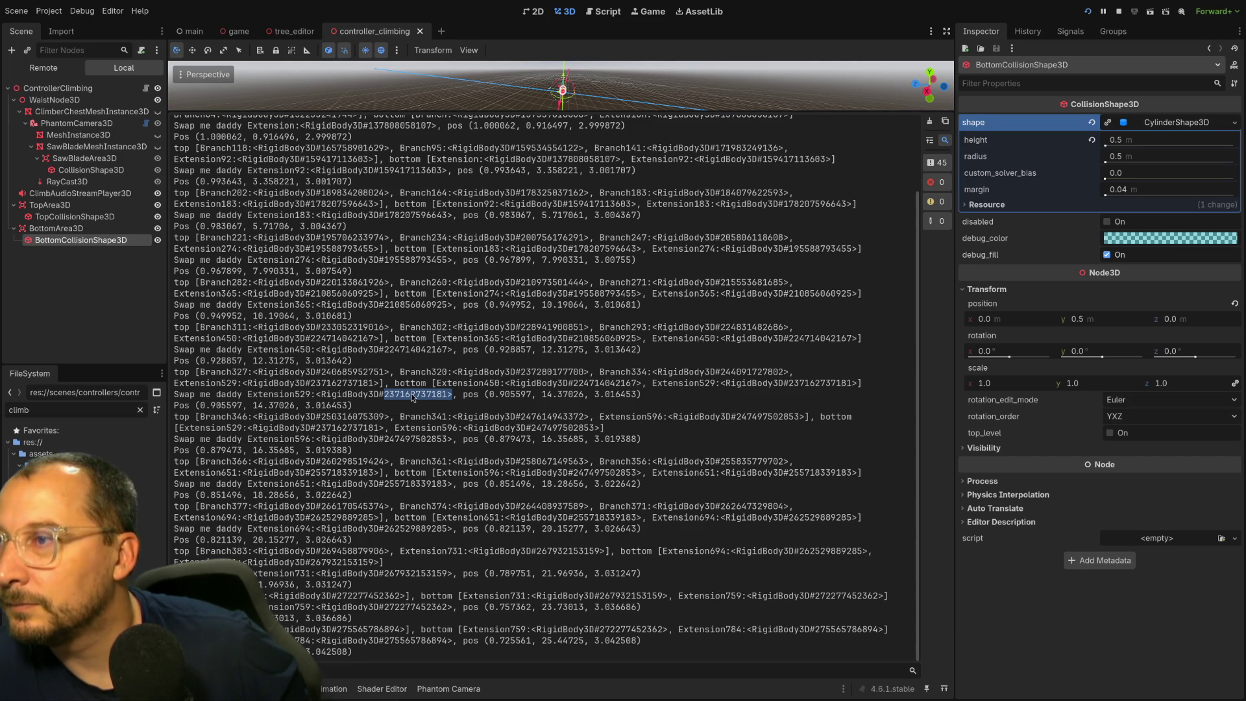
double_click(346, 384)
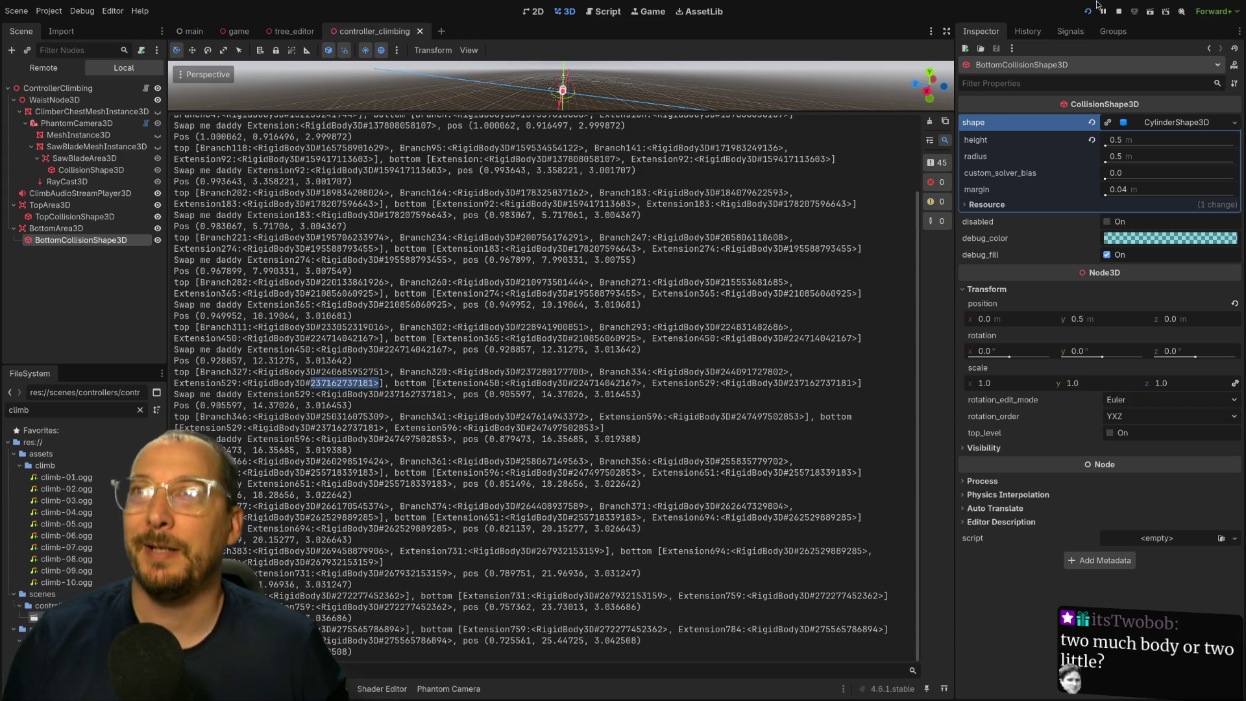
key(super+f)
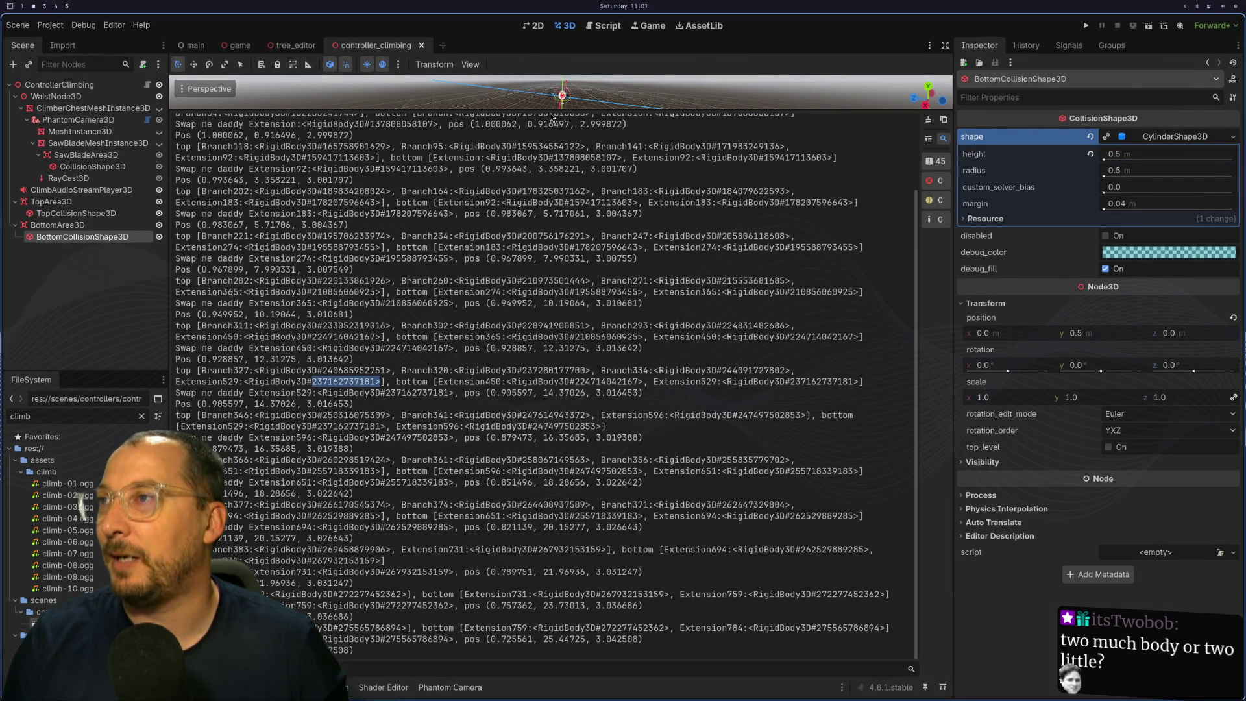
drag(551, 109, 551, 560)
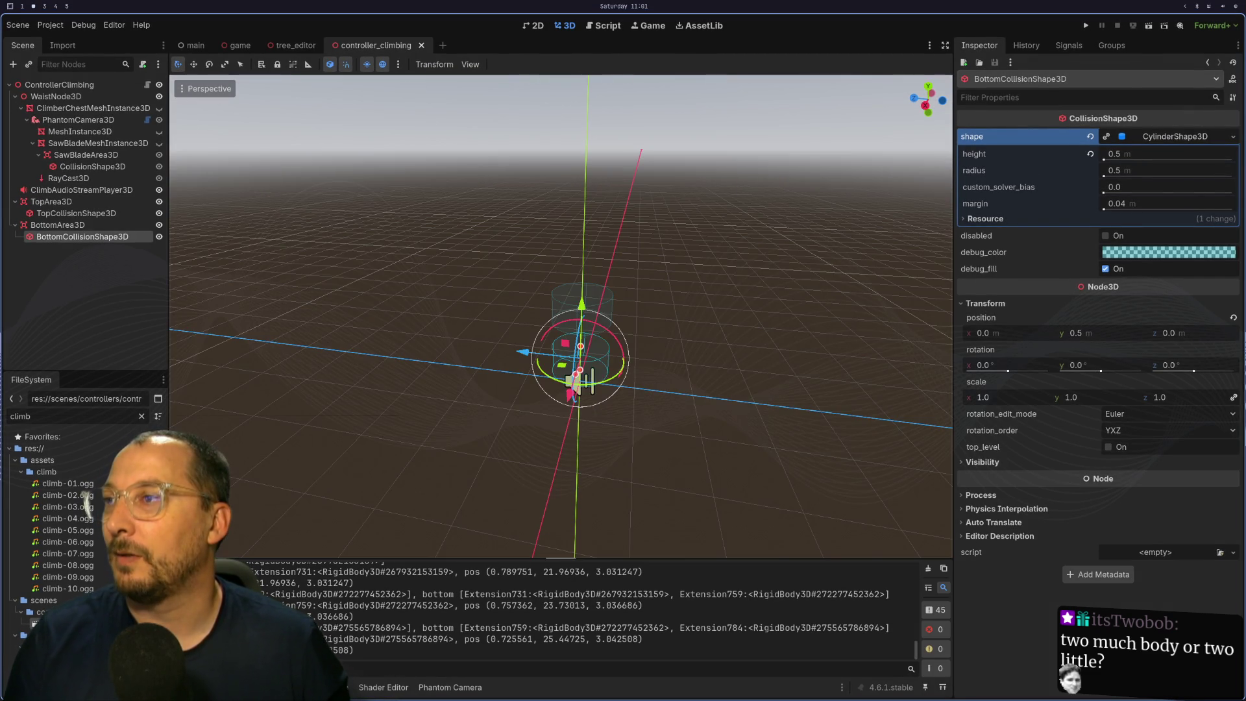
Enable Debug > Visible Collision Shapes and select the PhantomCamera3D node.
click(83, 25)
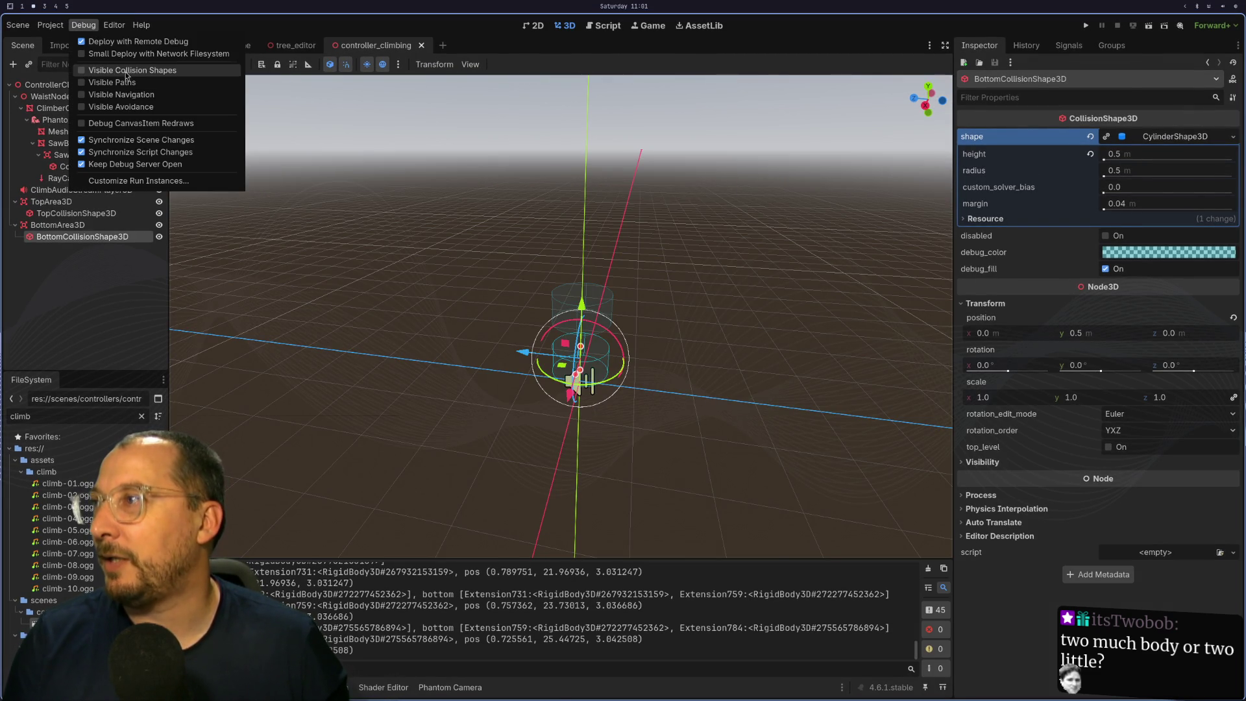
click(103, 282)
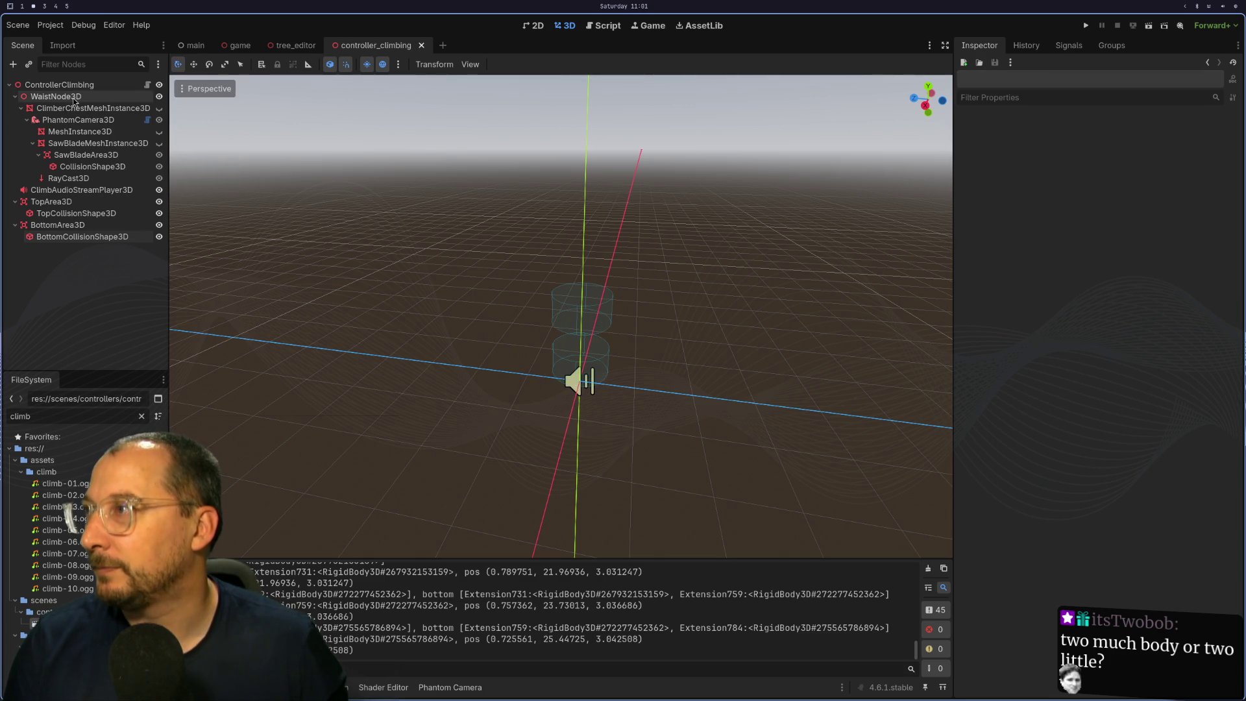
click(62, 120)
mouse_move(448, 376)
mouse_down()
mouse_move(524, 383)
mouse_move(506, 364)
mouse_move(291, 408)
mouse_up()
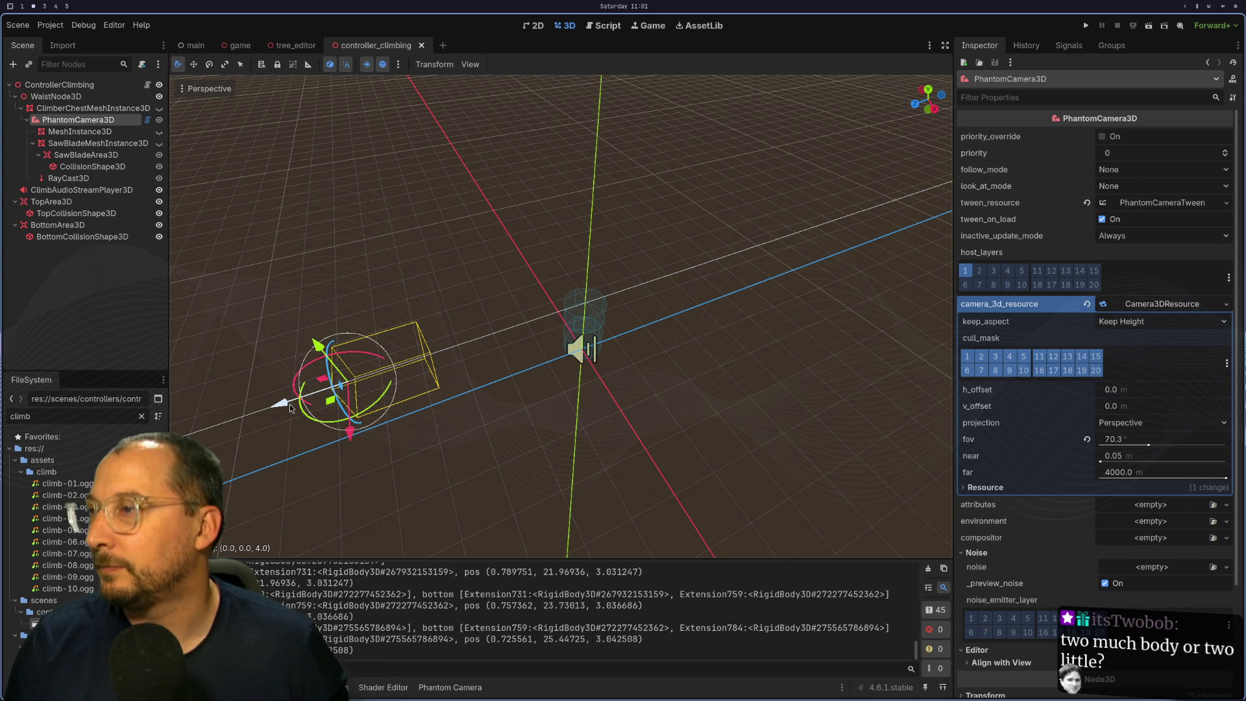
Run the project and climb high into the tree with collision shapes visible, then stop.
click(1085, 26)
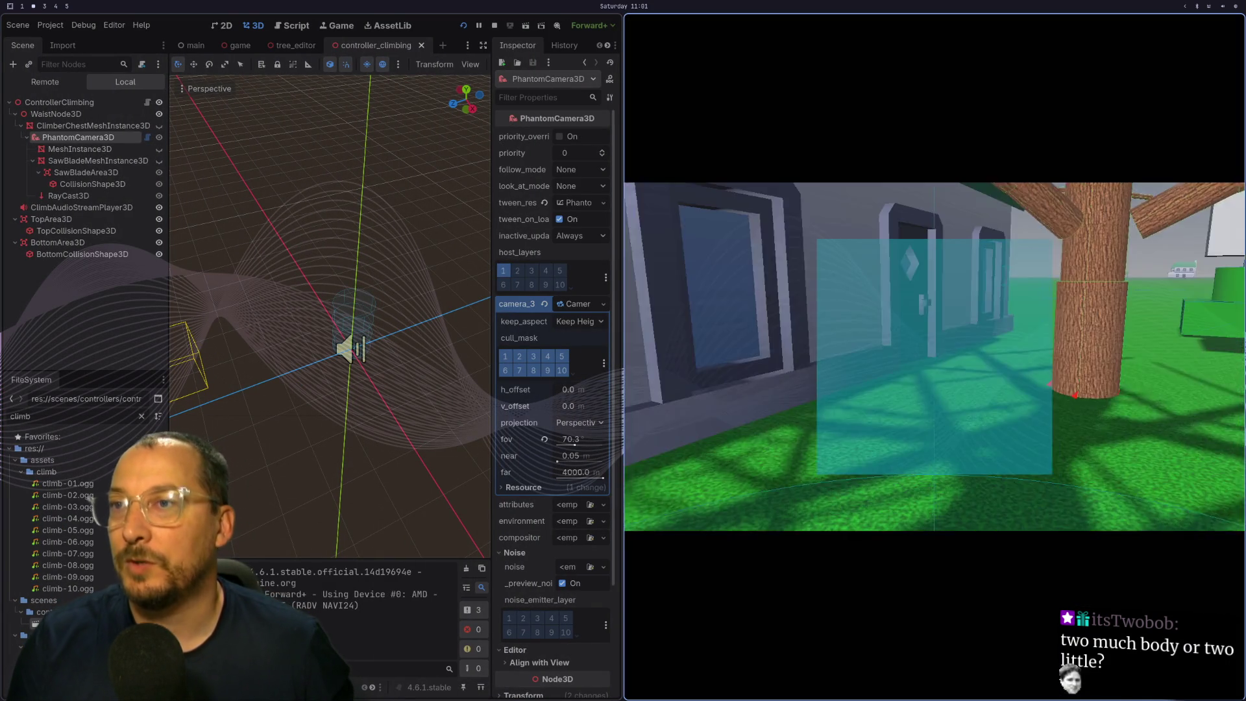
key(w)
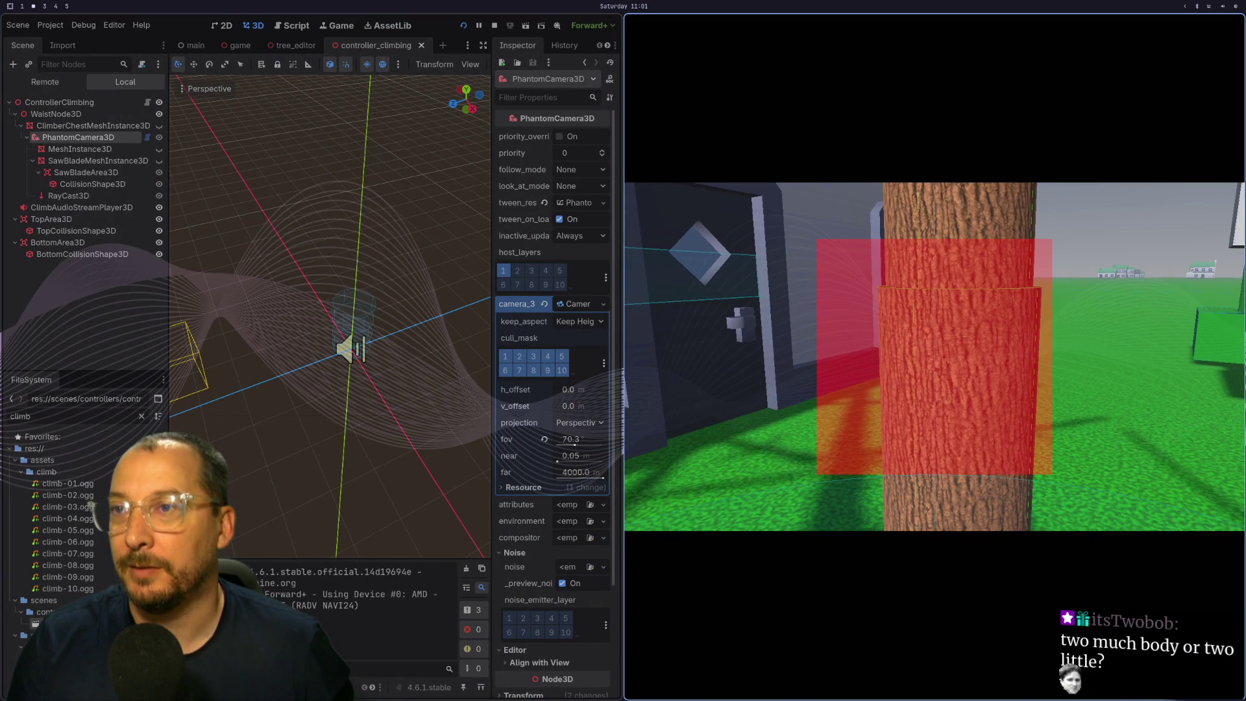
key(w)
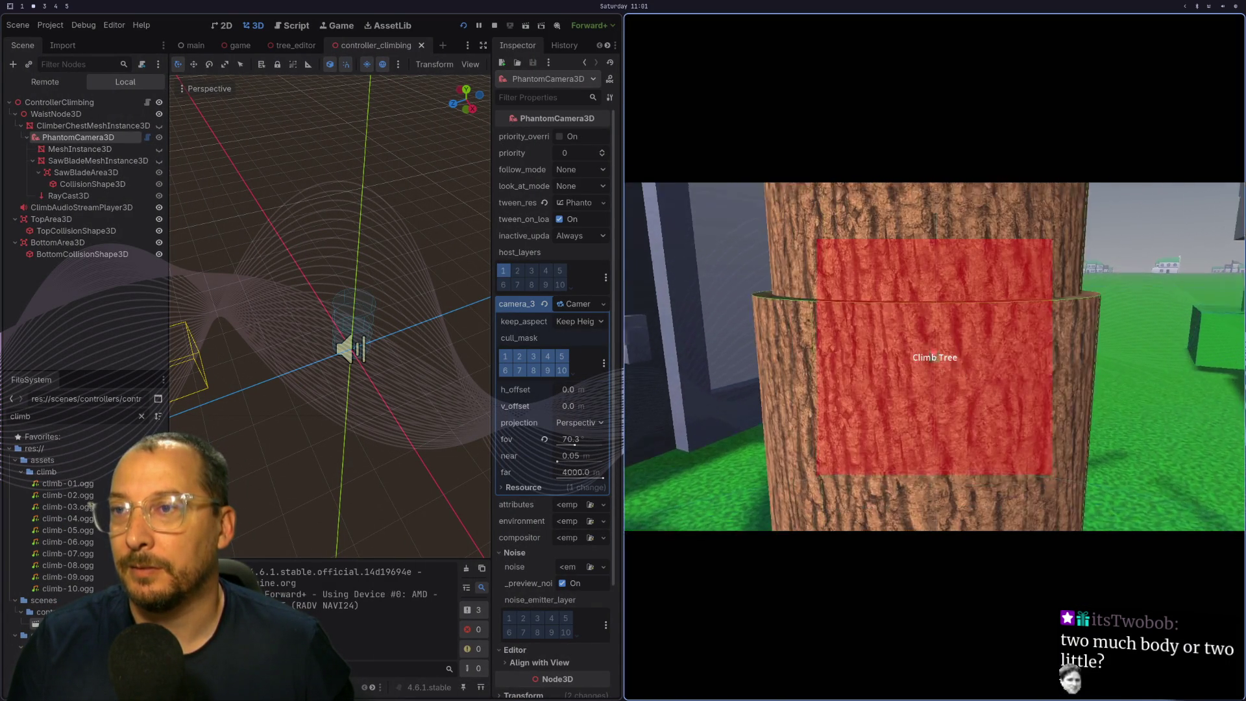
key(e)
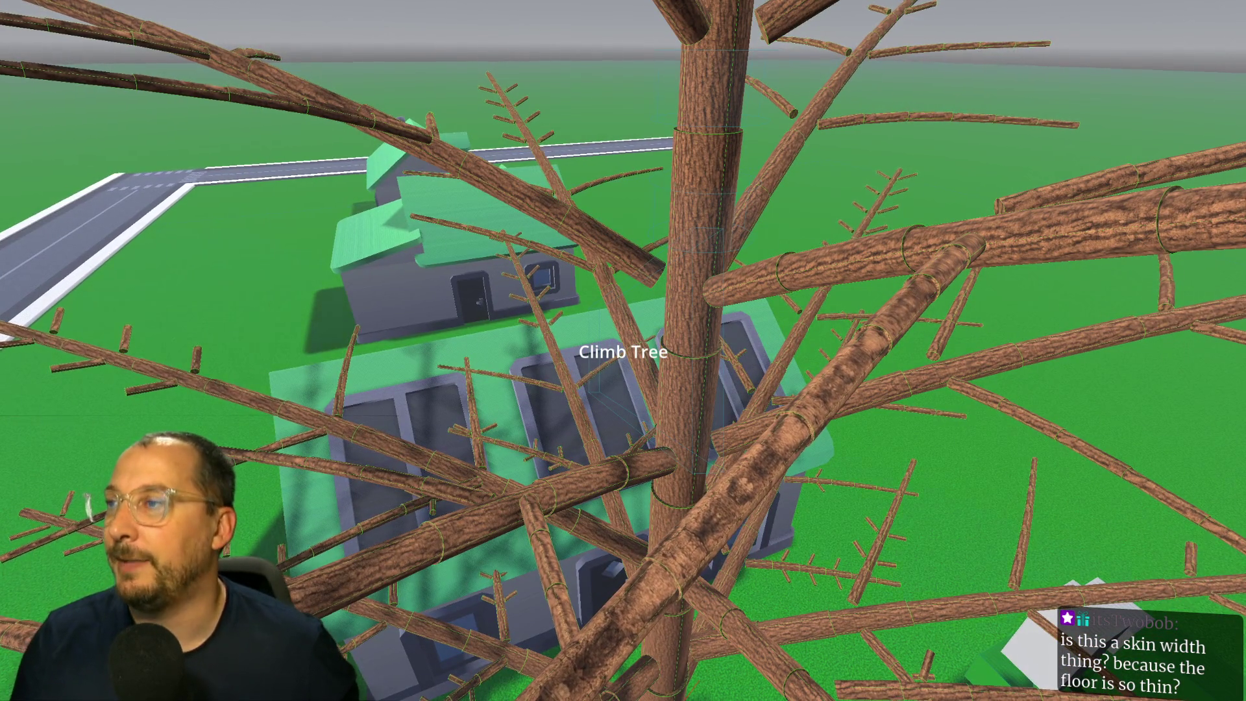
key(F8)
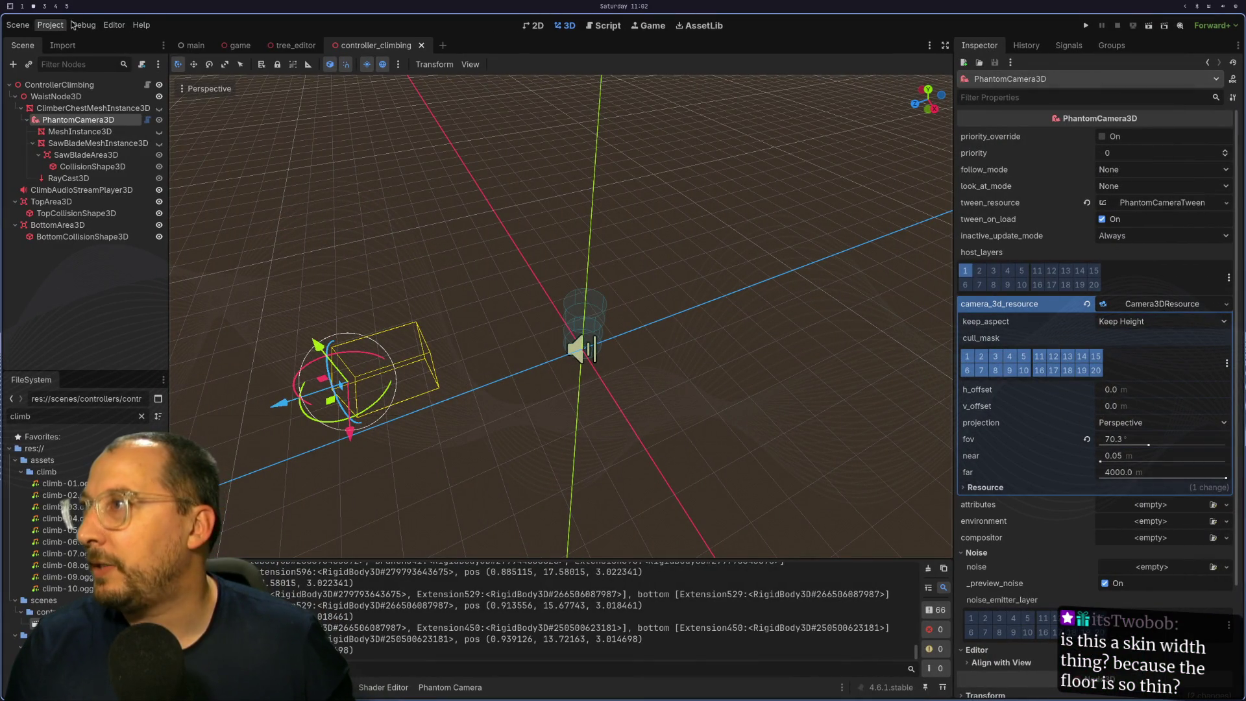
Open Editor Settings, filter by 'color', and browse the 3D gizmo colour settings.
click(76, 25)
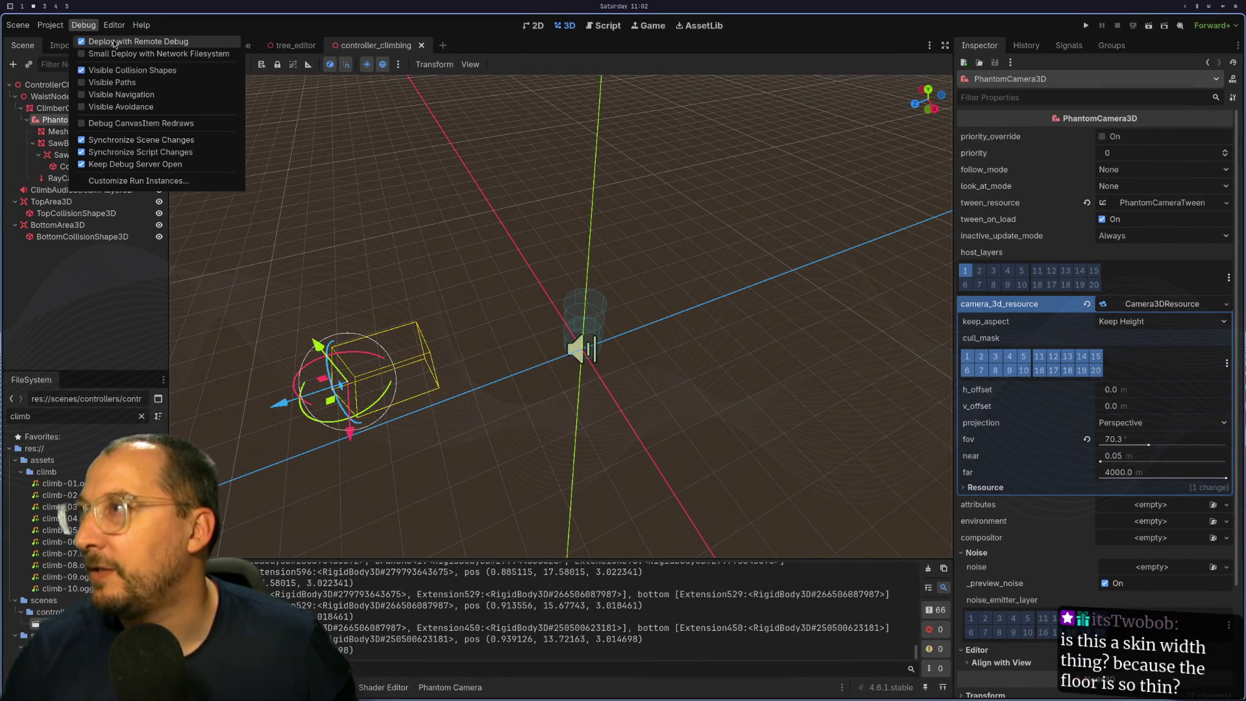
click(112, 42)
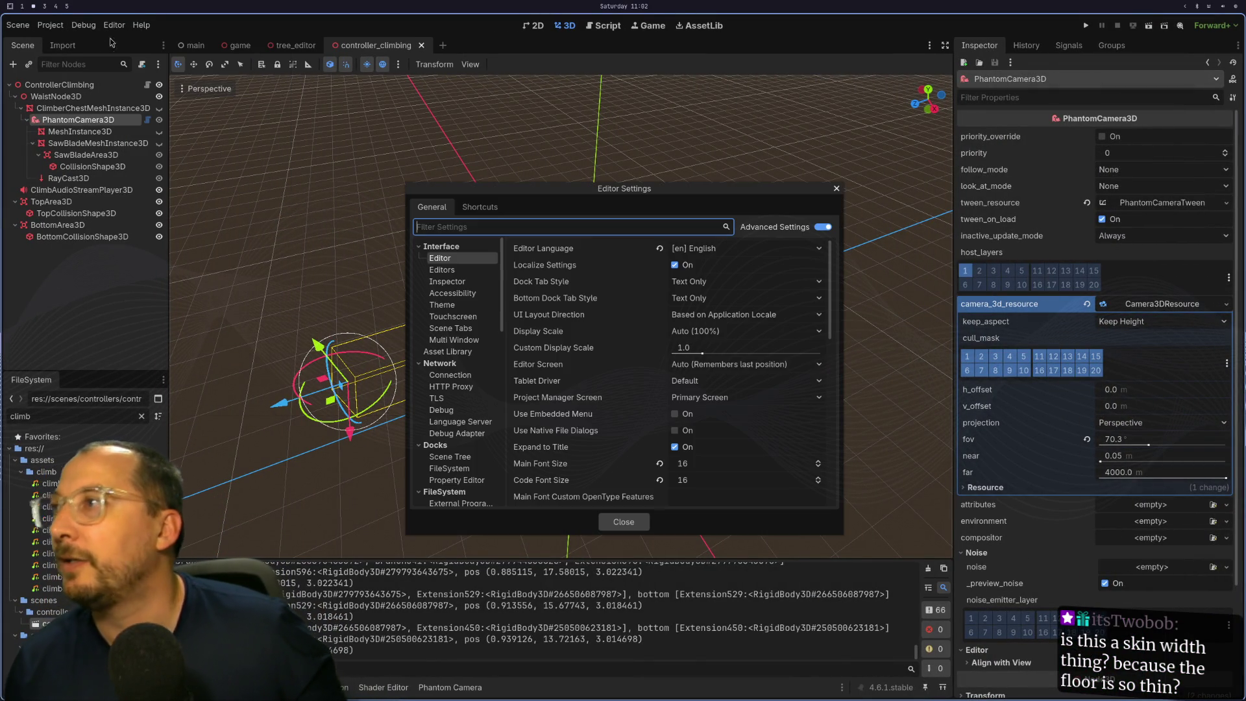
text(color)
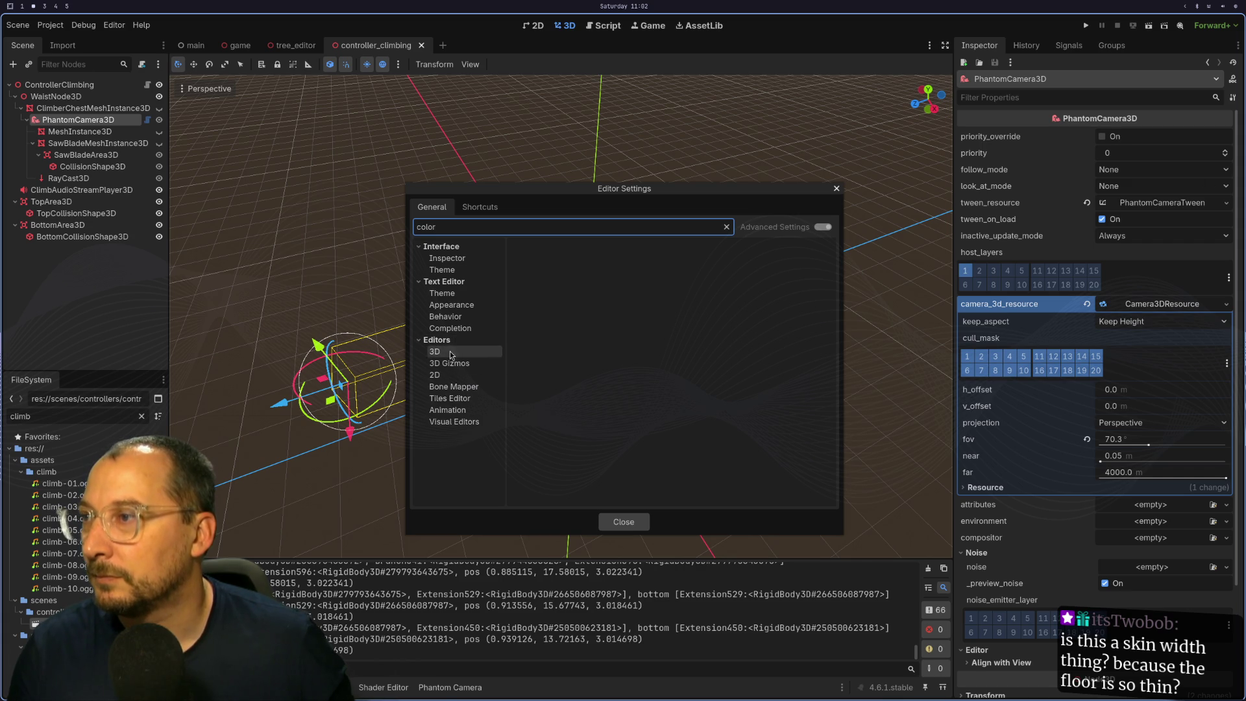
click(452, 352)
click(448, 364)
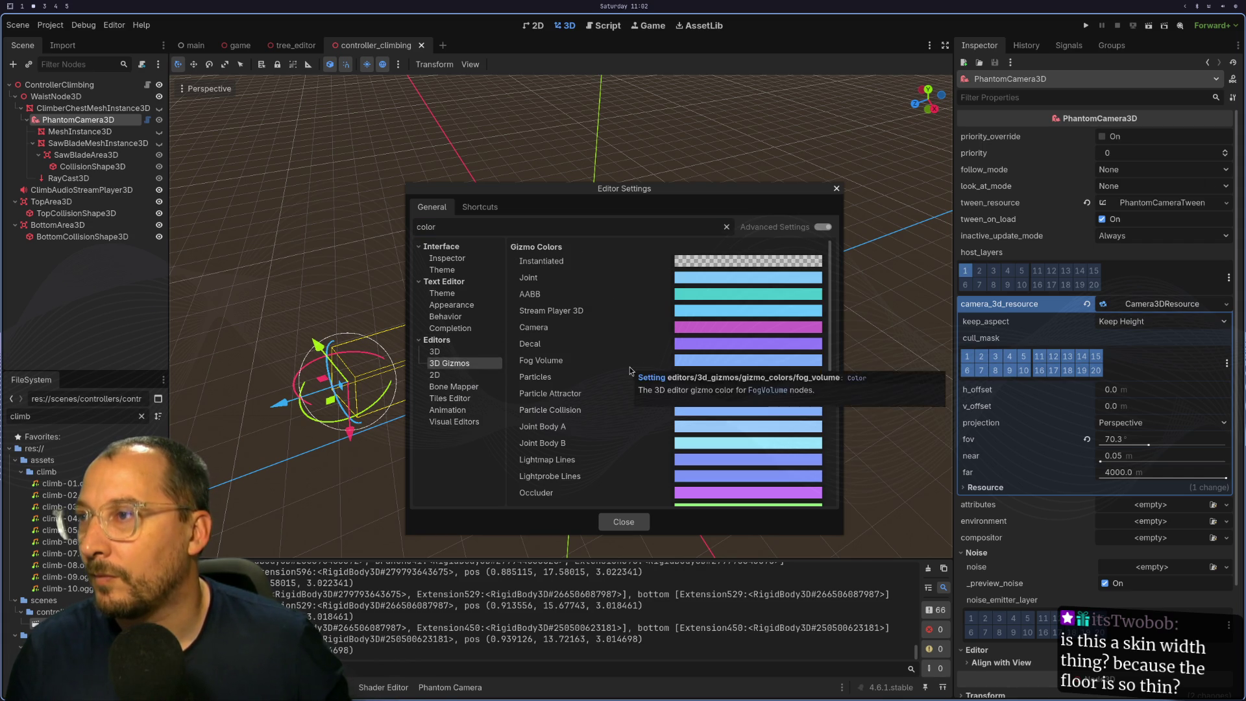
scroll(630, 368, down, 5)
scroll(629, 368, down, 2)
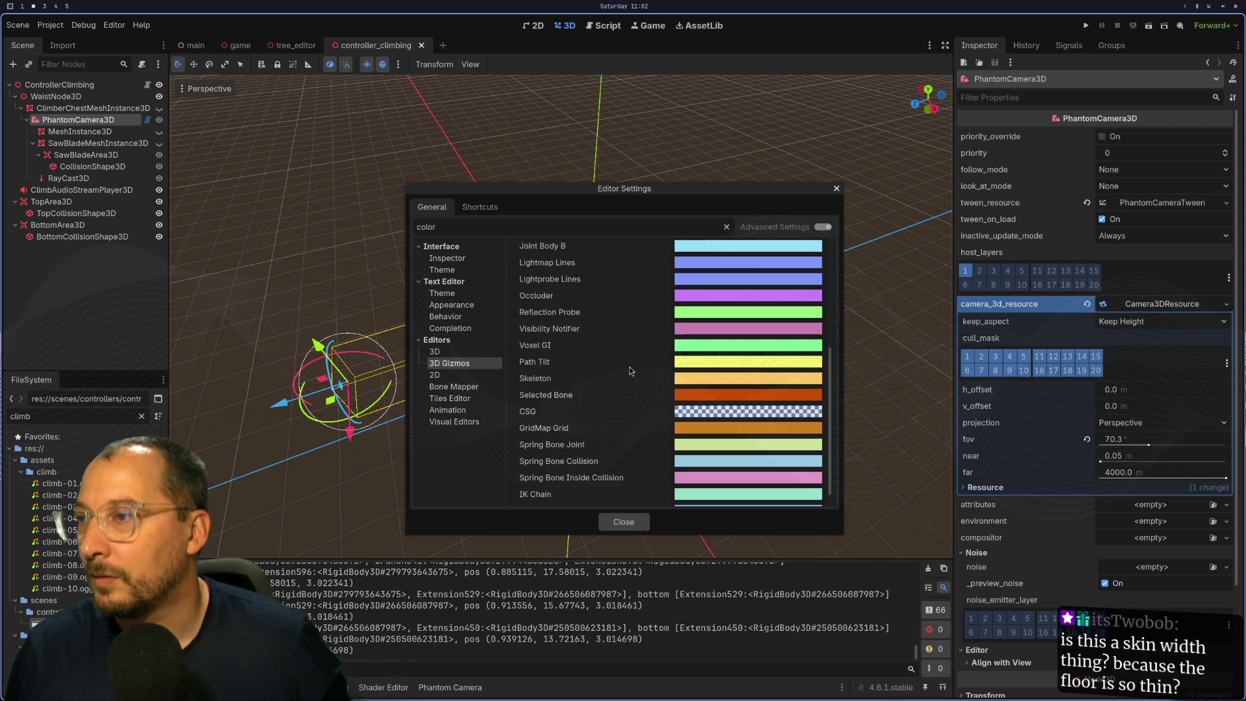
scroll(629, 367, up, 3)
scroll(630, 371, up, 3)
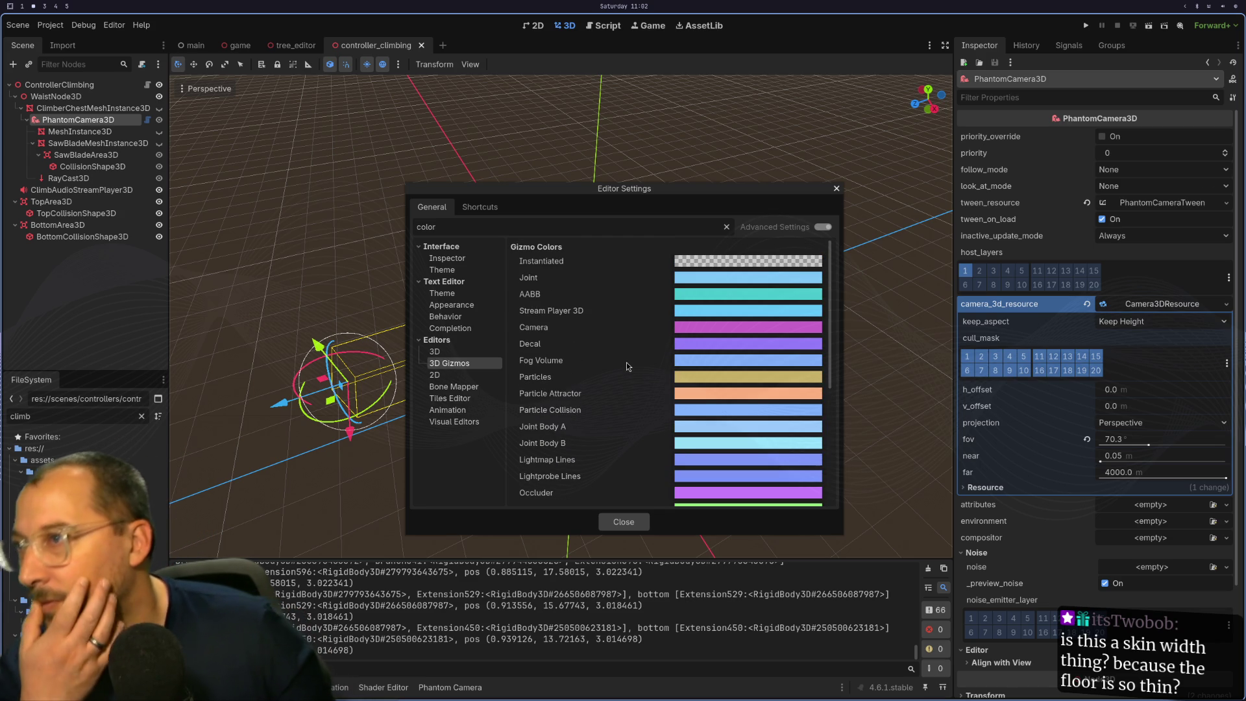
scroll(629, 368, down, 10)
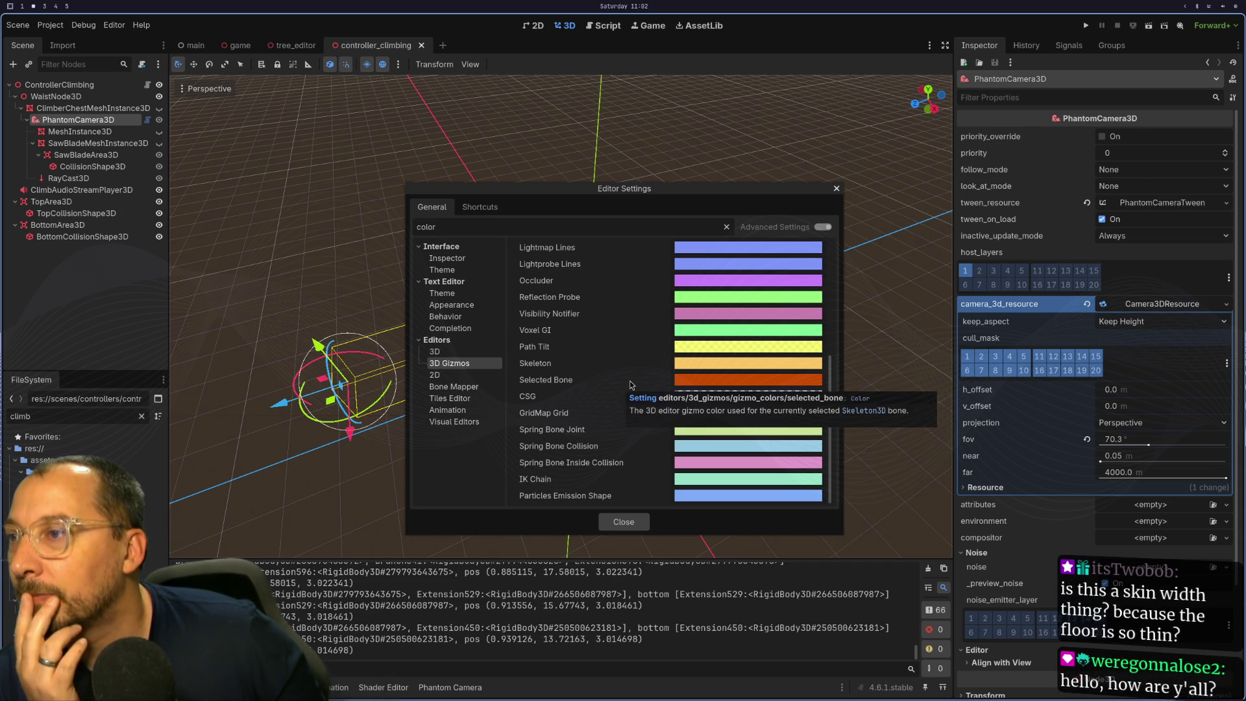
scroll(630, 376, up, 3)
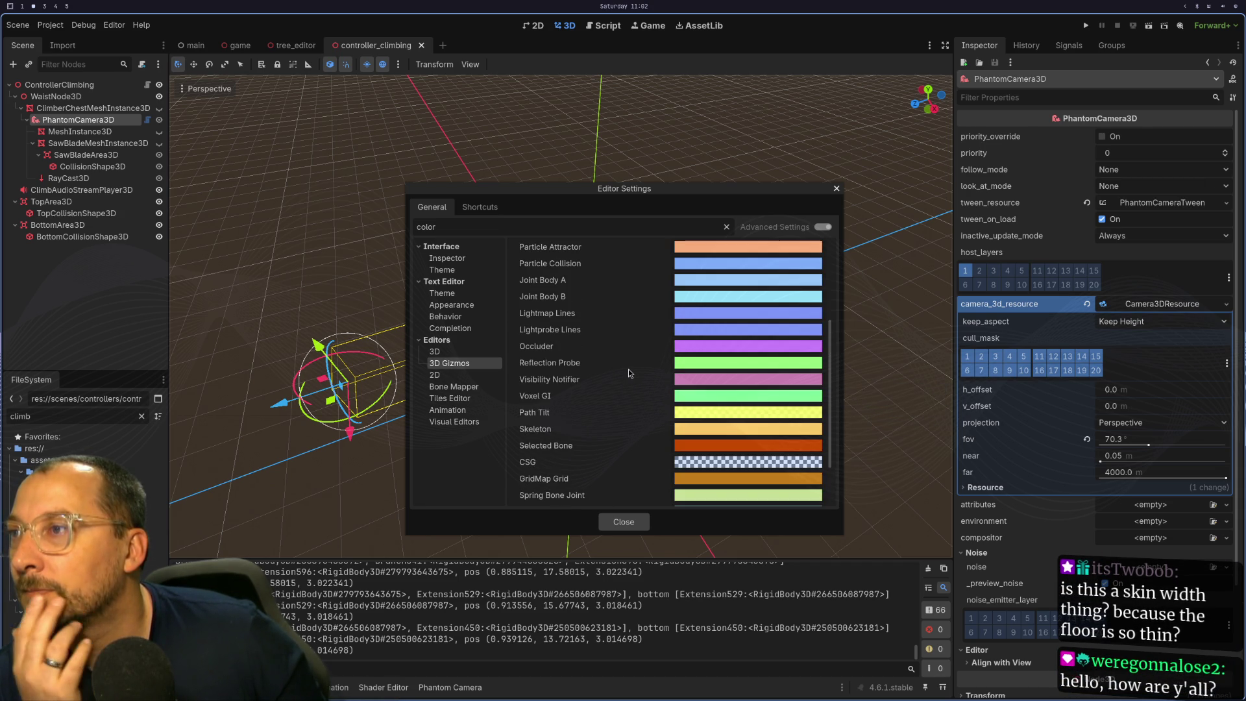
scroll(629, 374, up, 5)
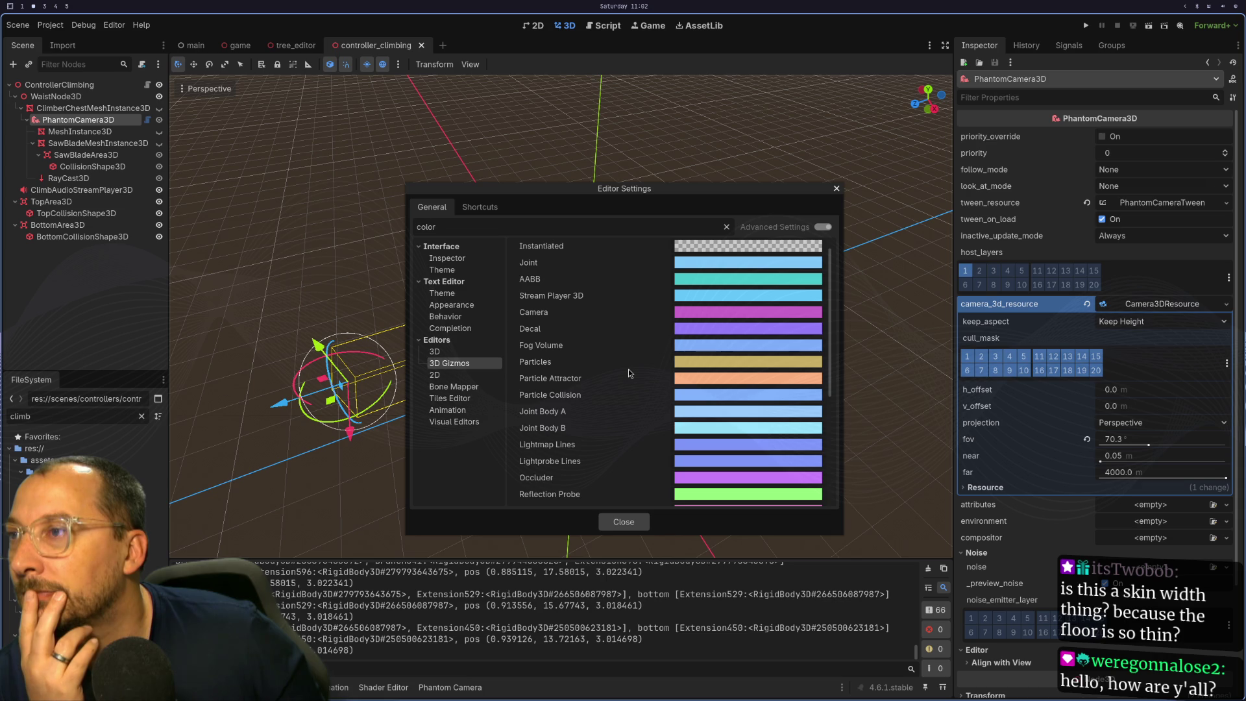
scroll(629, 374, up, 1)
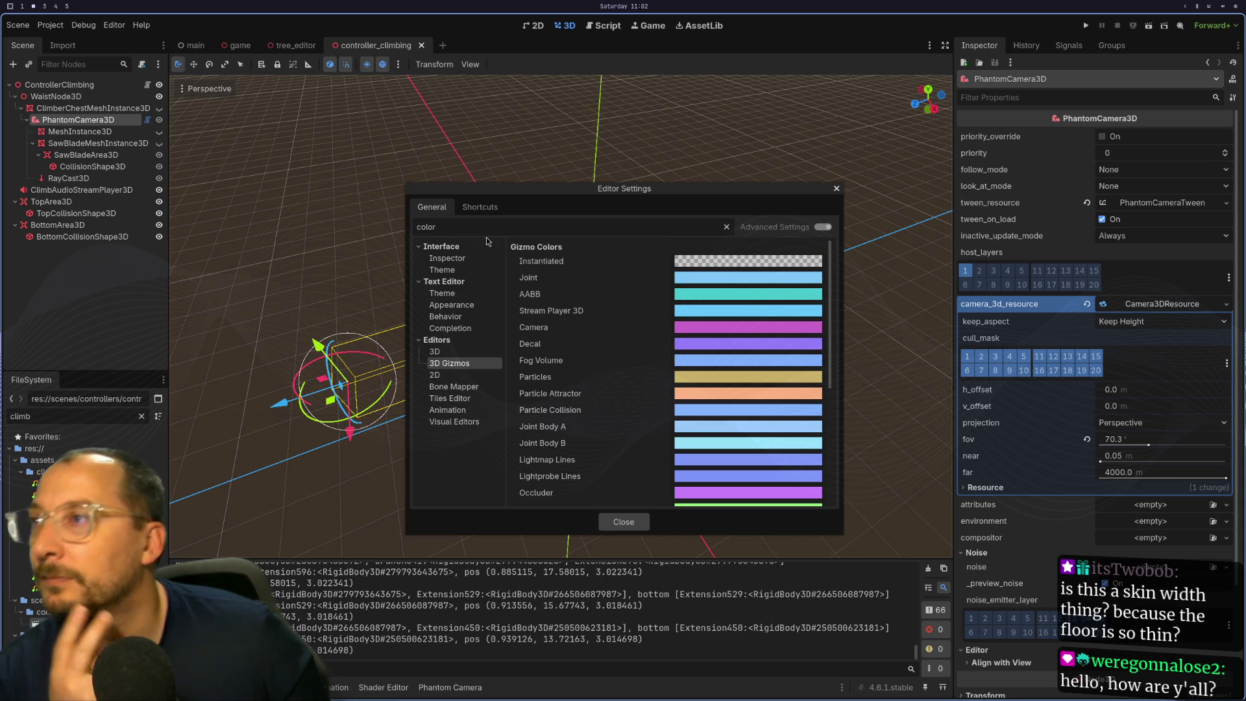
Search the settings for 'collision' and then 'area3d', and close Editor Settings.
key(BackSpace)
key(BackSpace)
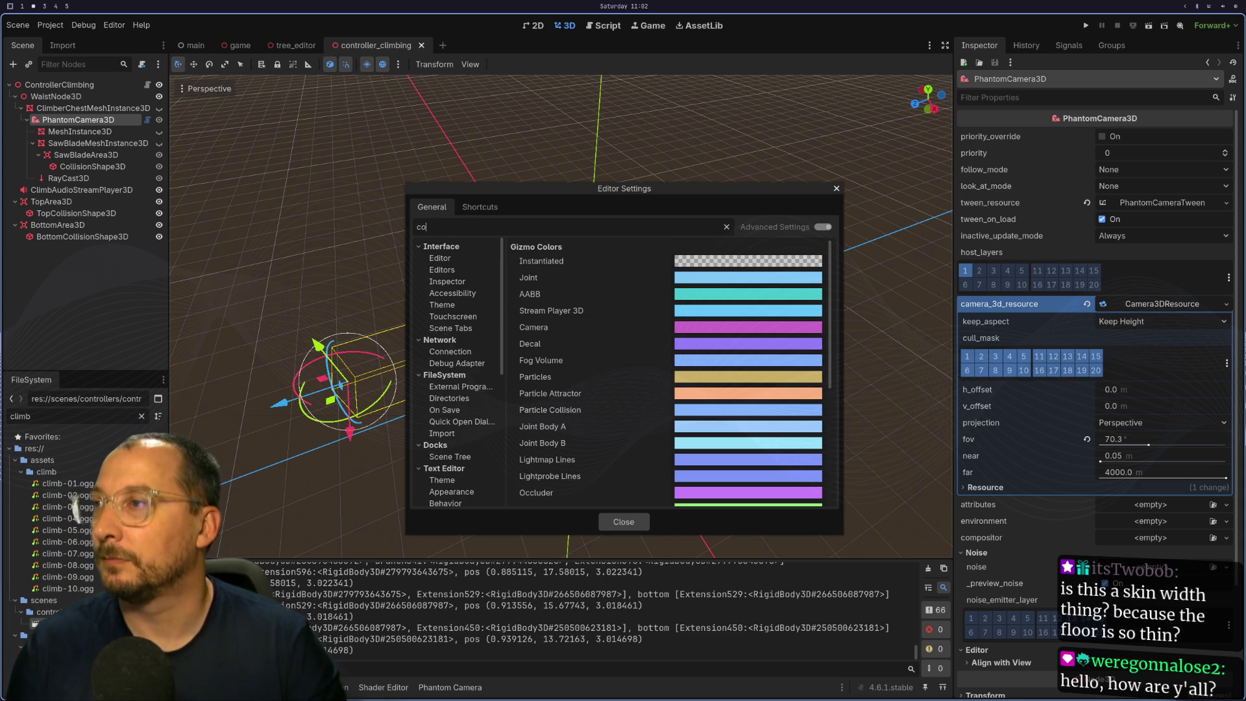
text(lisio)
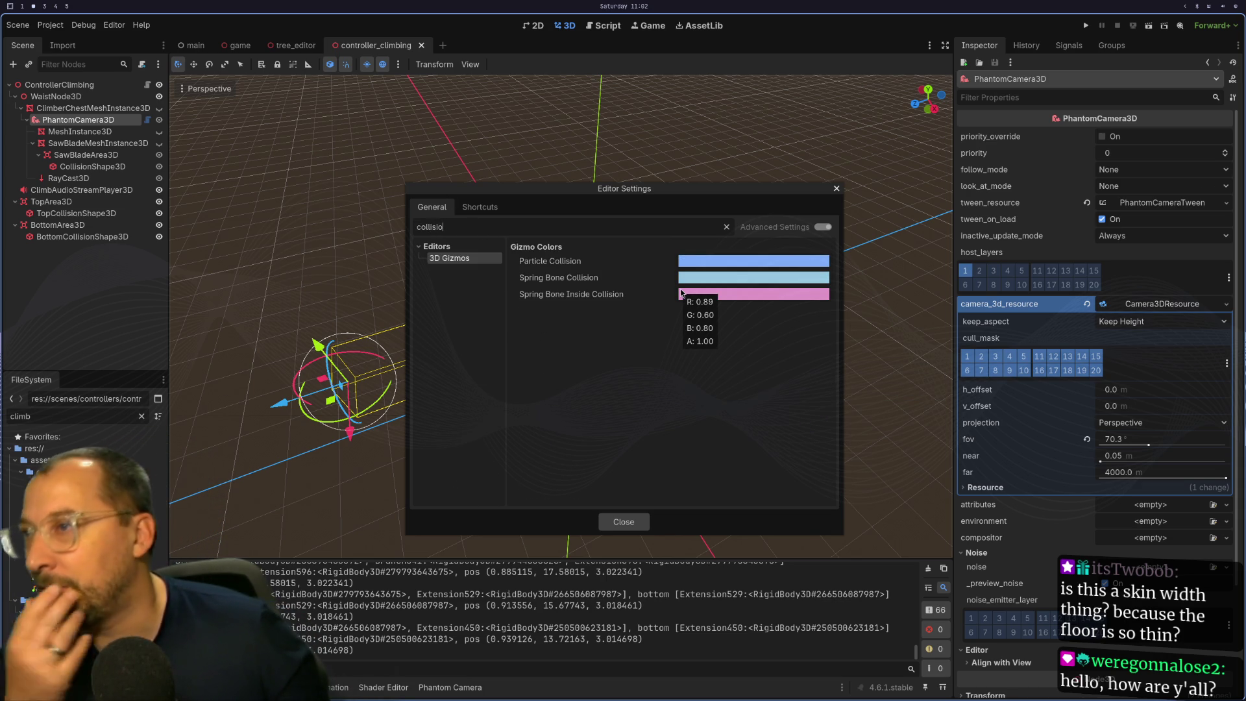
click(727, 227)
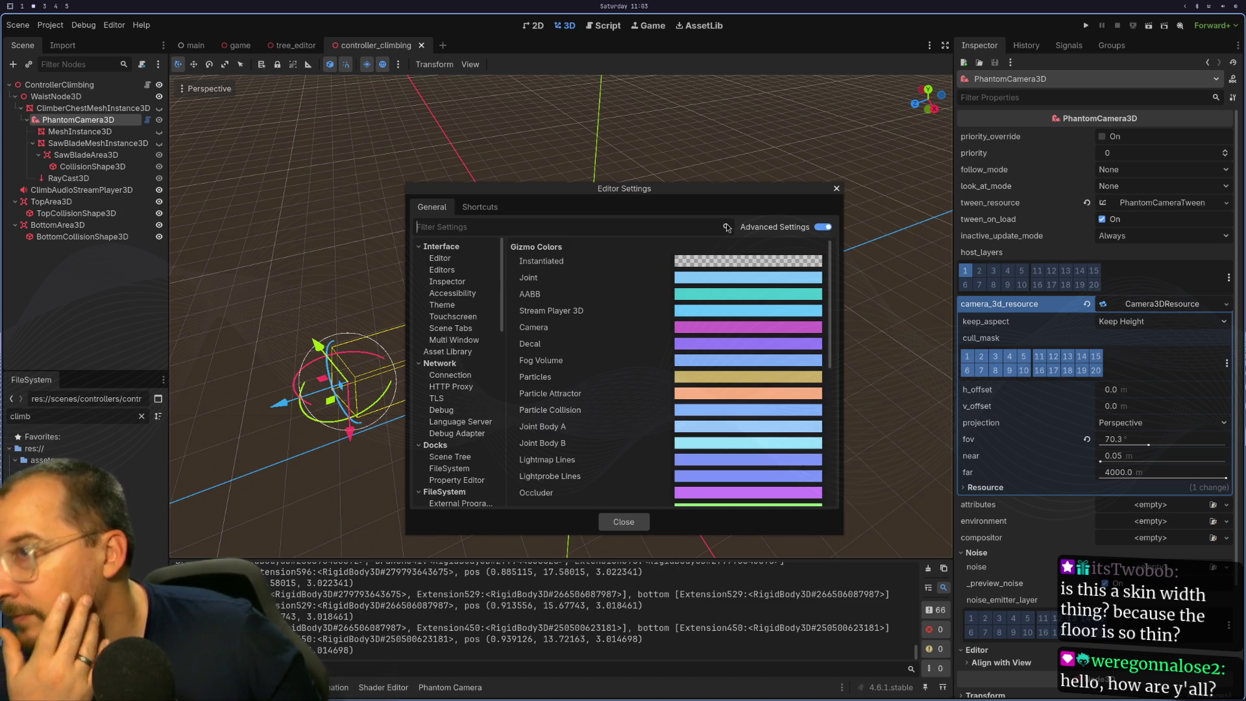
text(area3d)
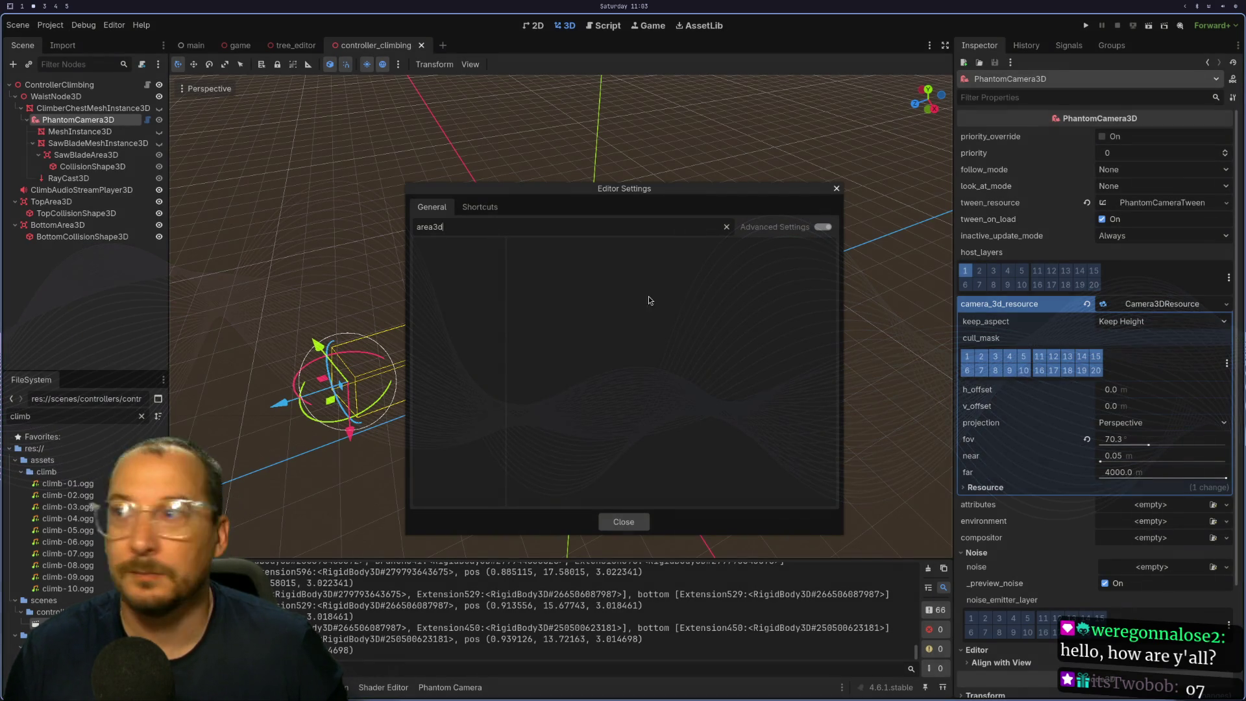
click(834, 187)
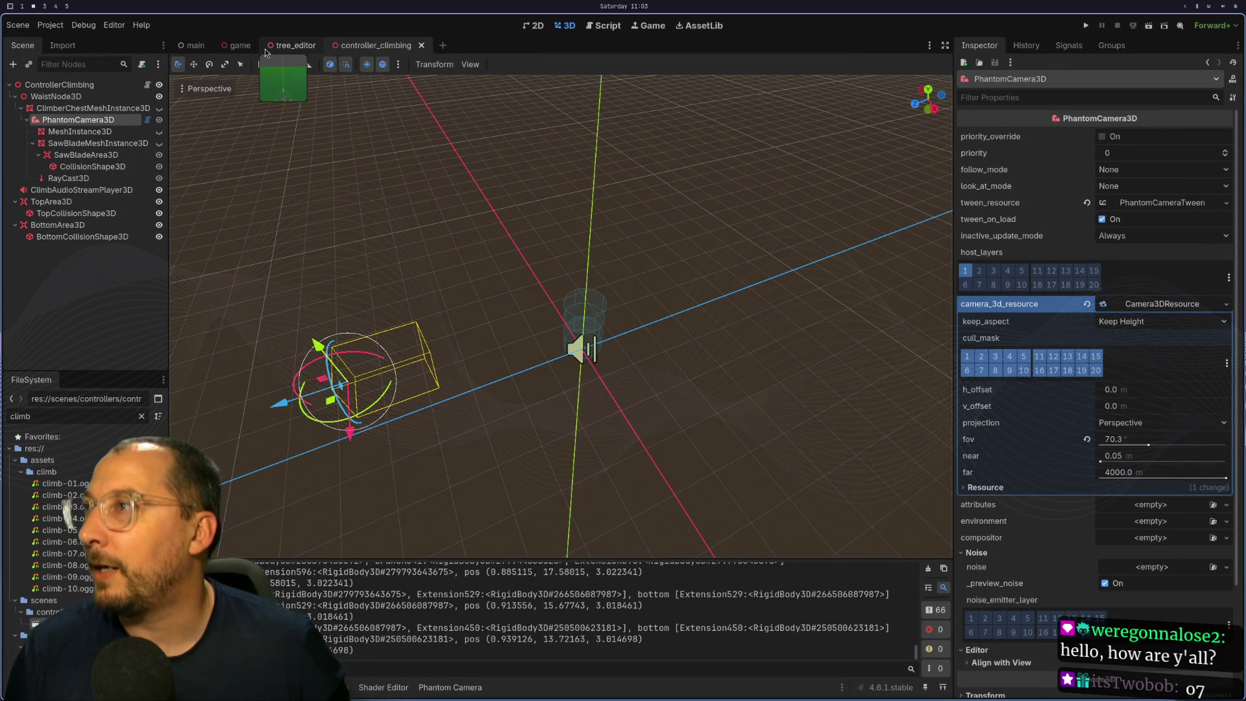
Set TopCollisionShape3D's debug colour to opaque red fb0000 (alpha 255) and run the project.
click(75, 215)
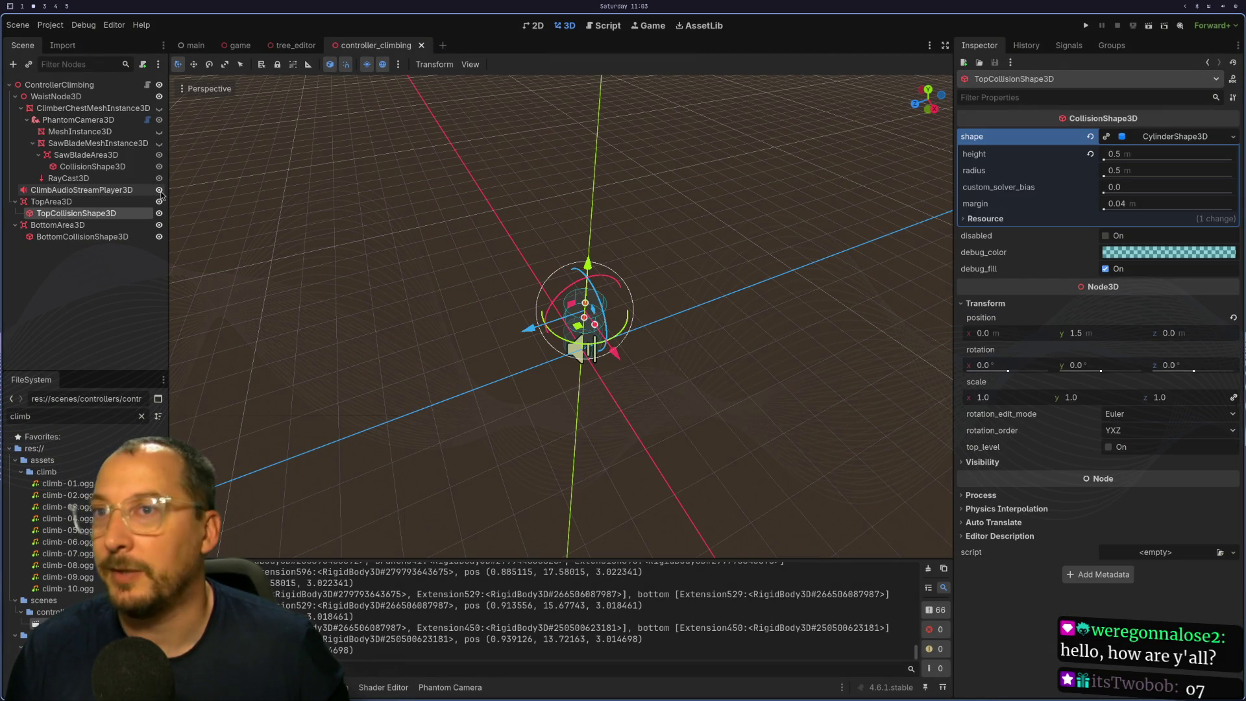
click(1170, 252)
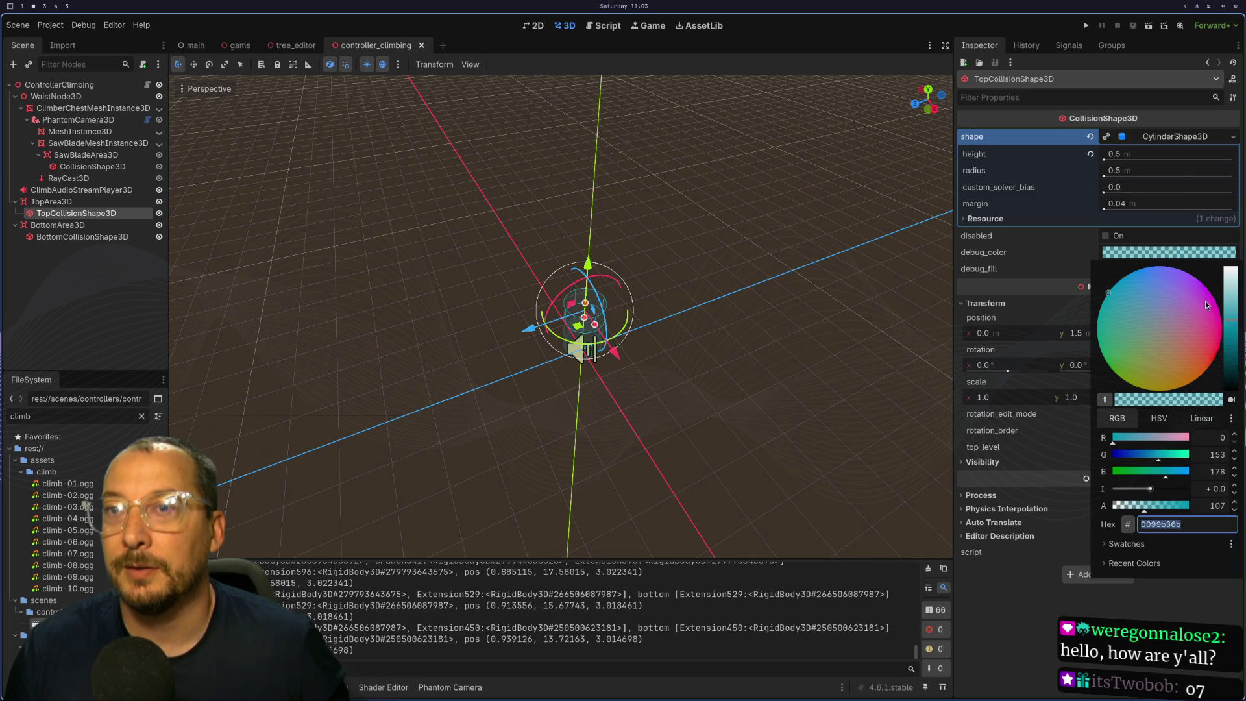
drag(1207, 304, 1233, 339)
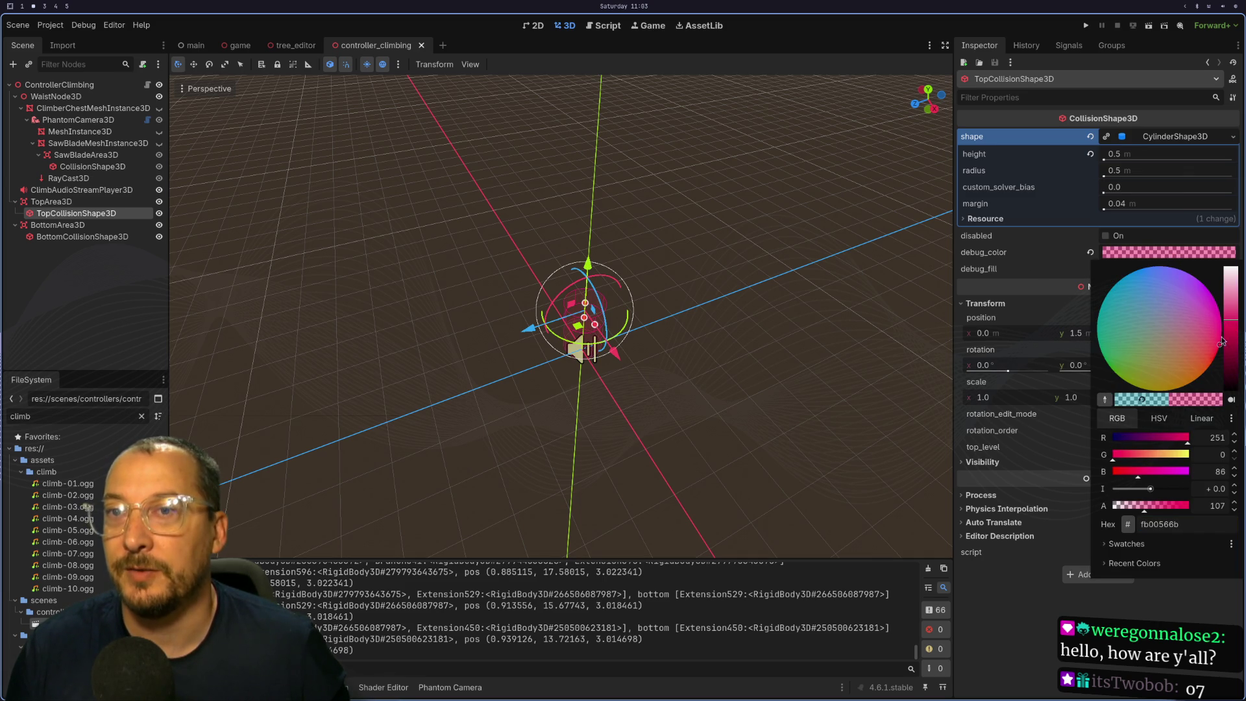
drag(1159, 469, 1087, 477)
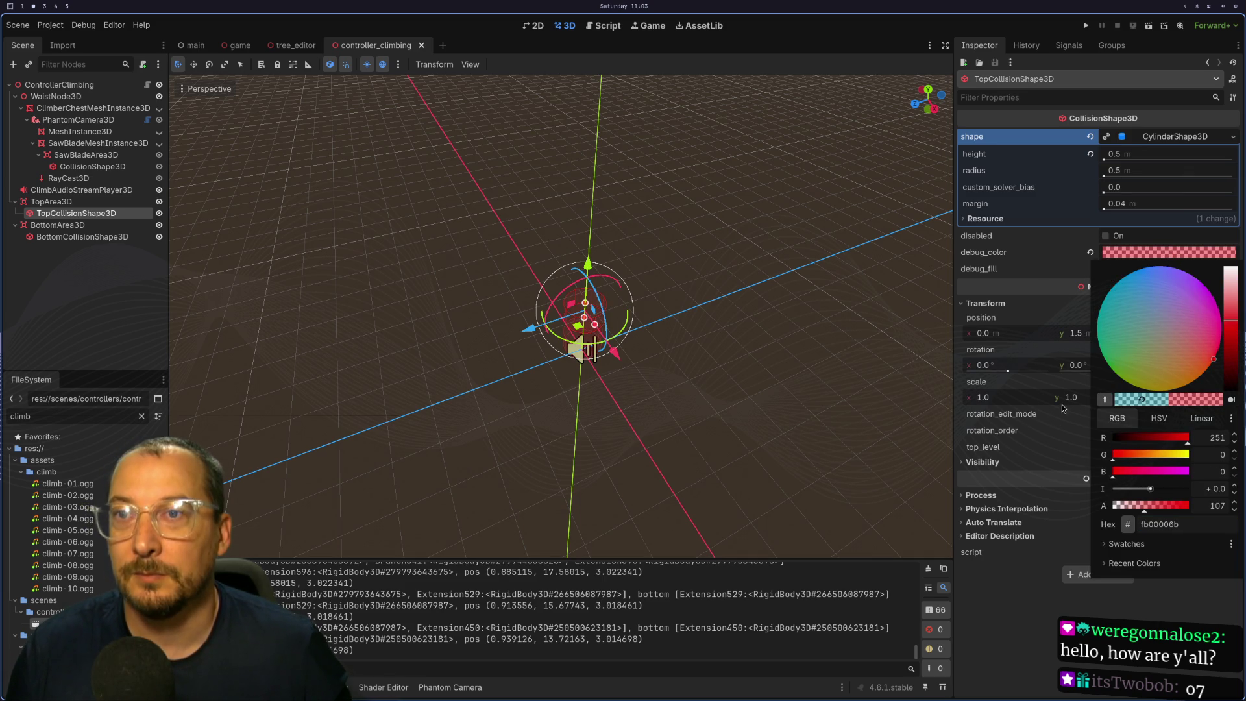
drag(1152, 512, 1207, 519)
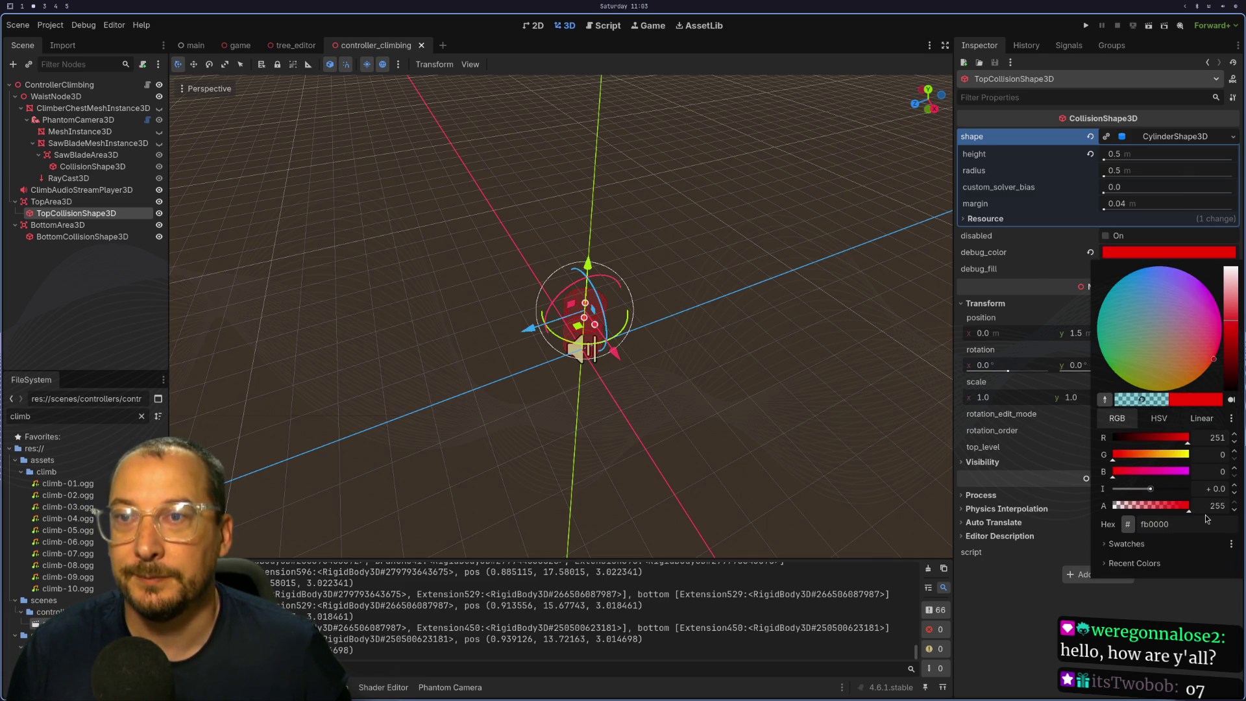
click(1006, 254)
drag(595, 271, 600, 185)
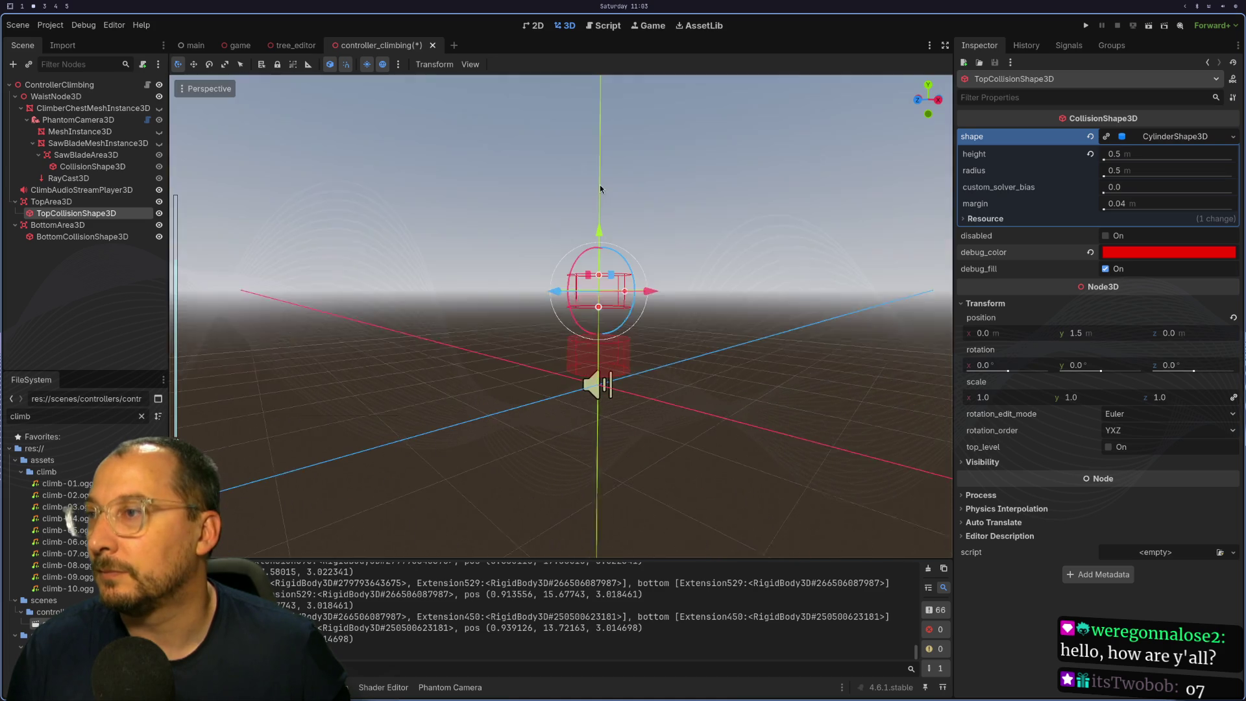
click(1086, 26)
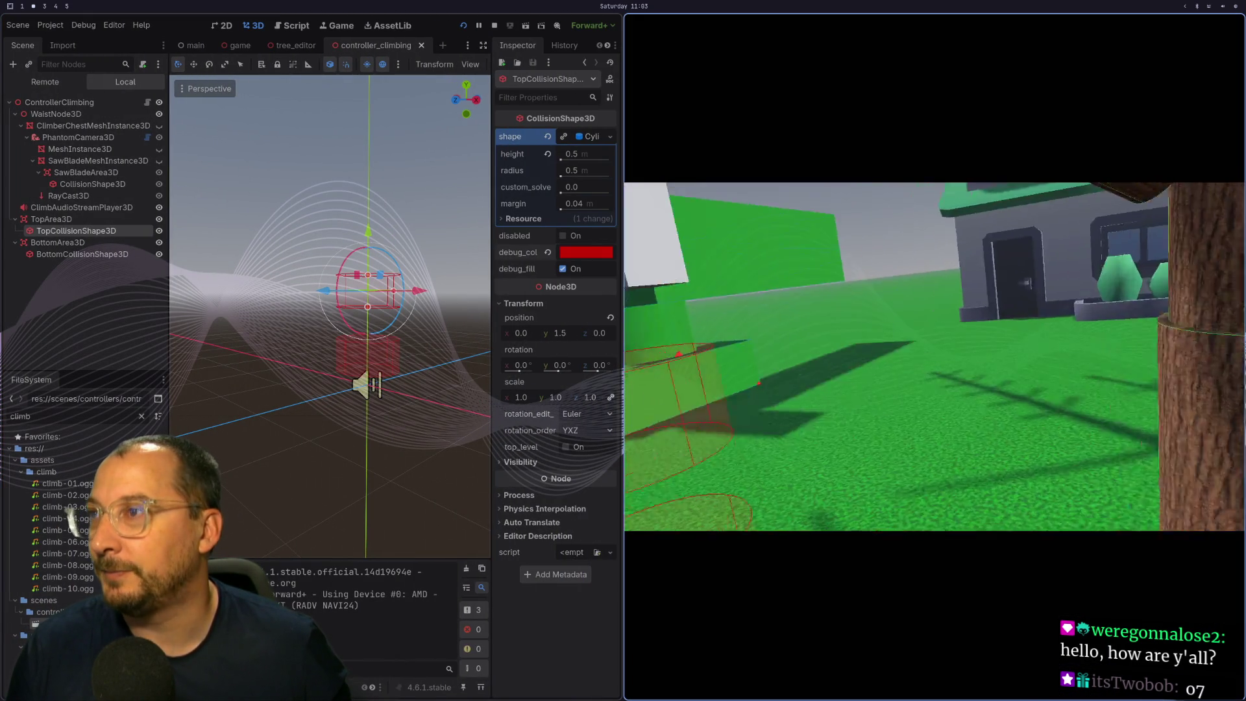
Walk to the tree and climb it to check the red top collision area, then stop and return to Neovim.
key(w)
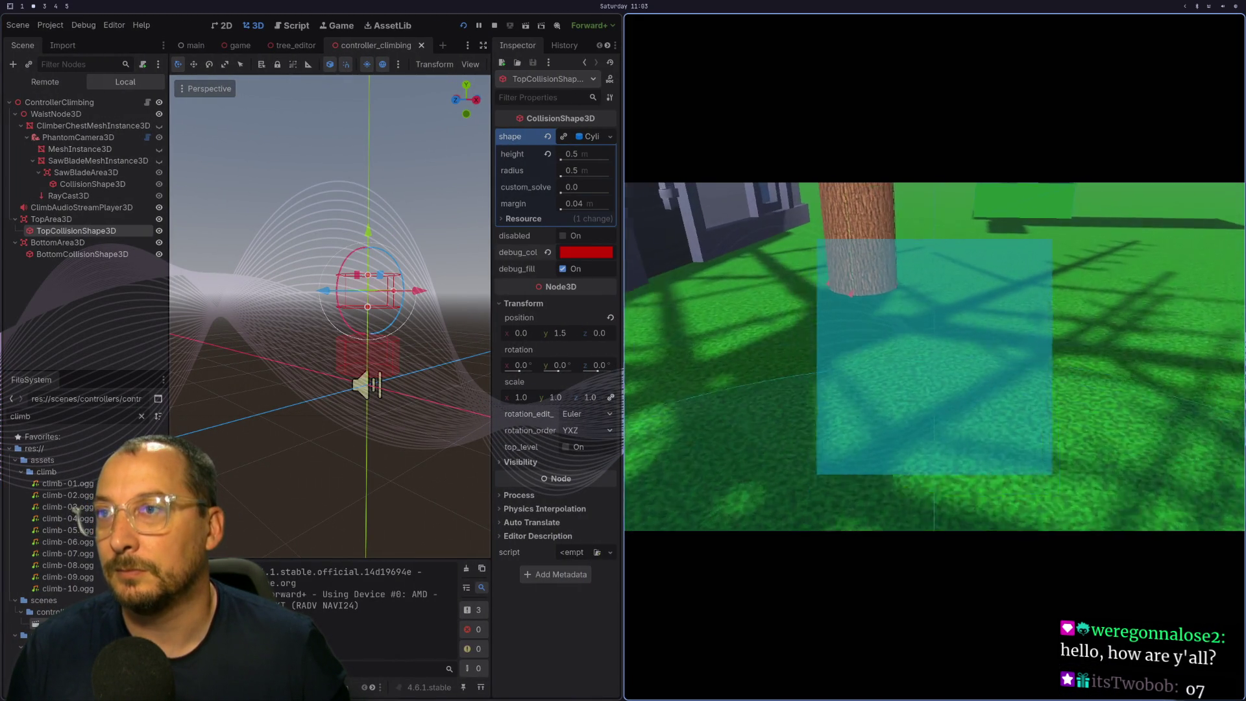
key(s)
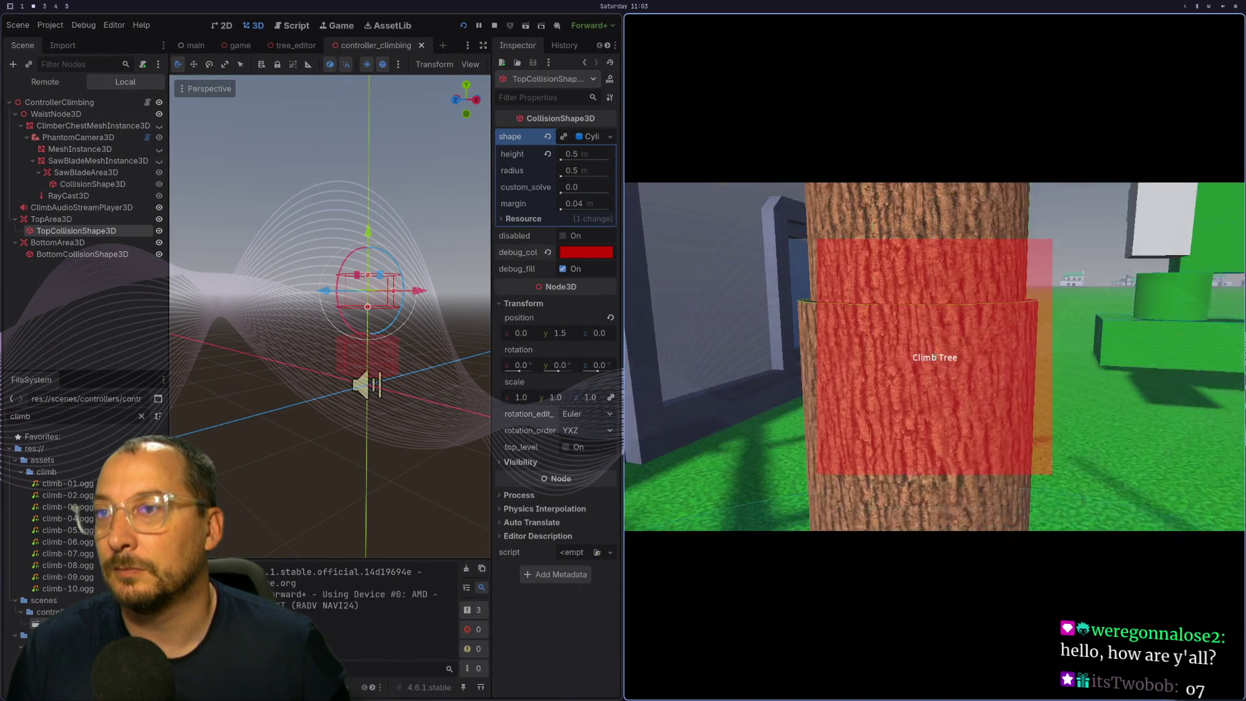
key(w)
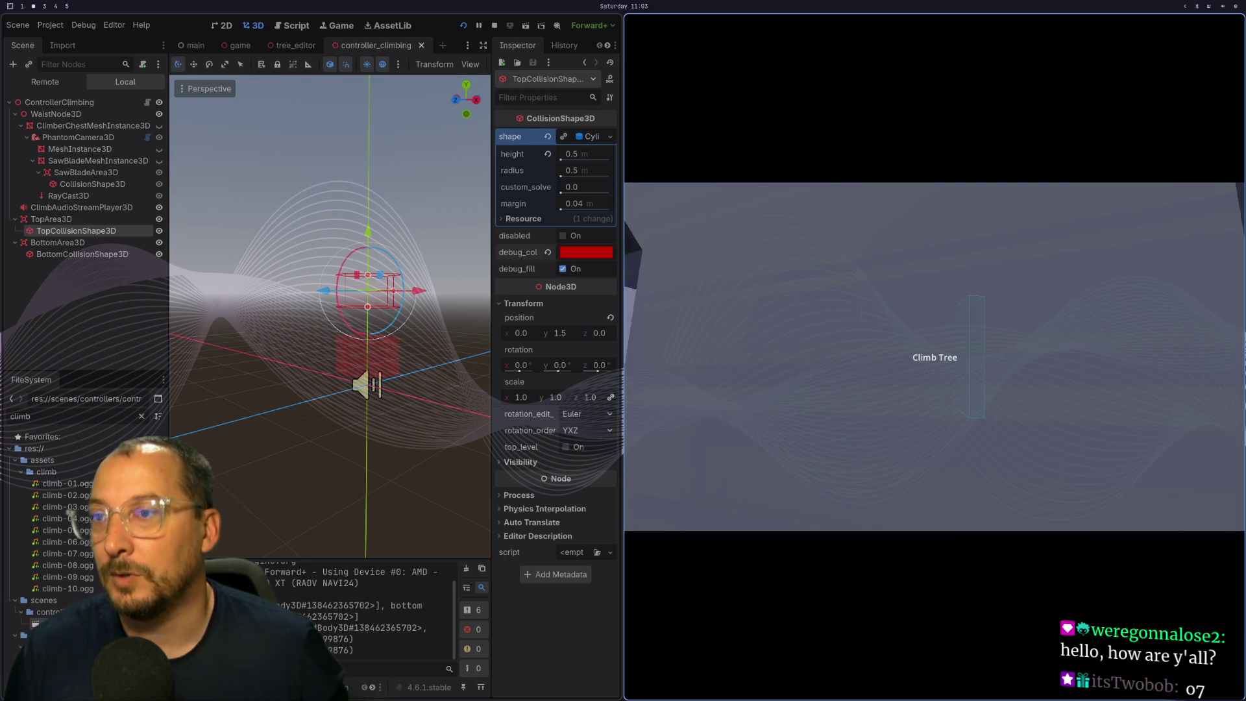
key(e)
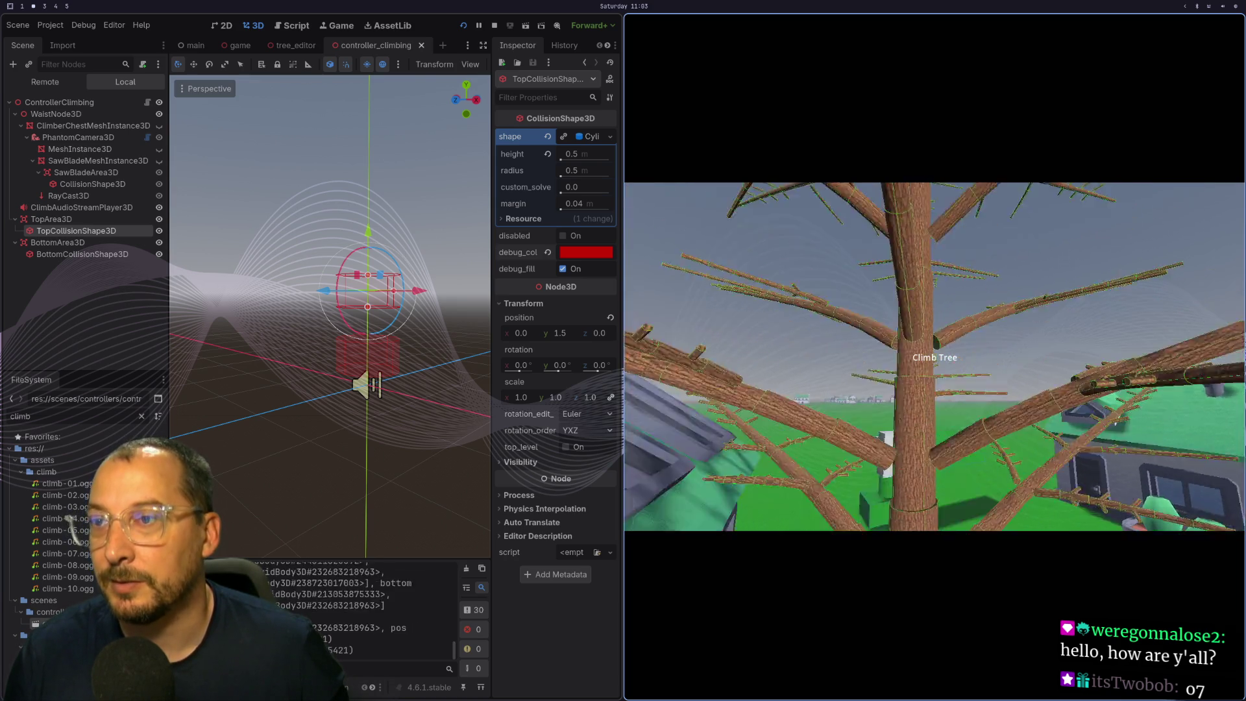
key(w)
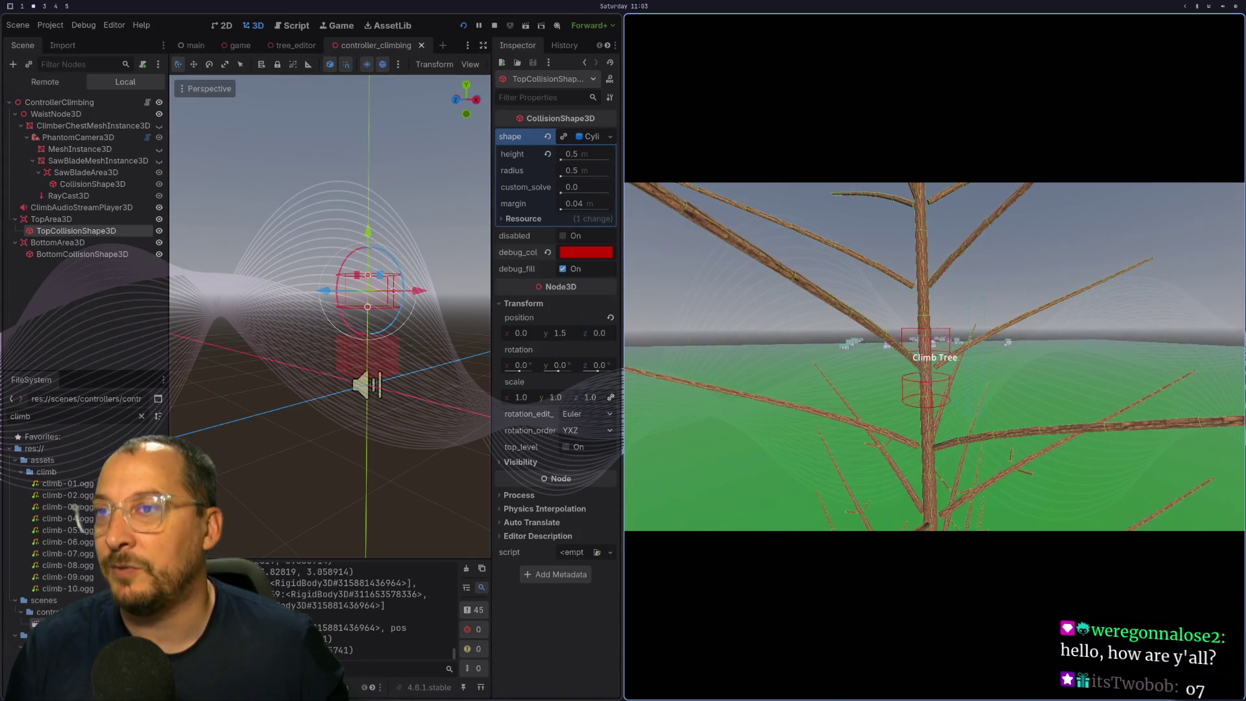
key(F8)
key(super+1)
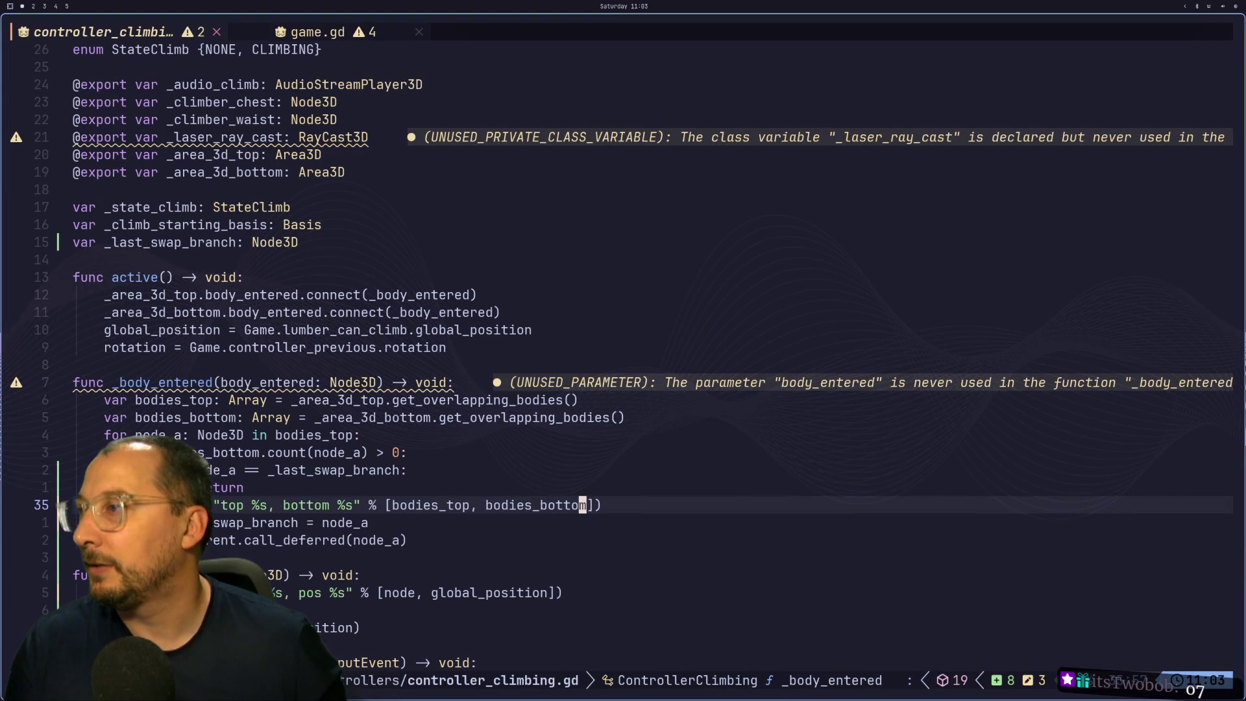
Open a new line at the top of active() and start typing Engine.spee.
key(k)
key(k)
key(k)
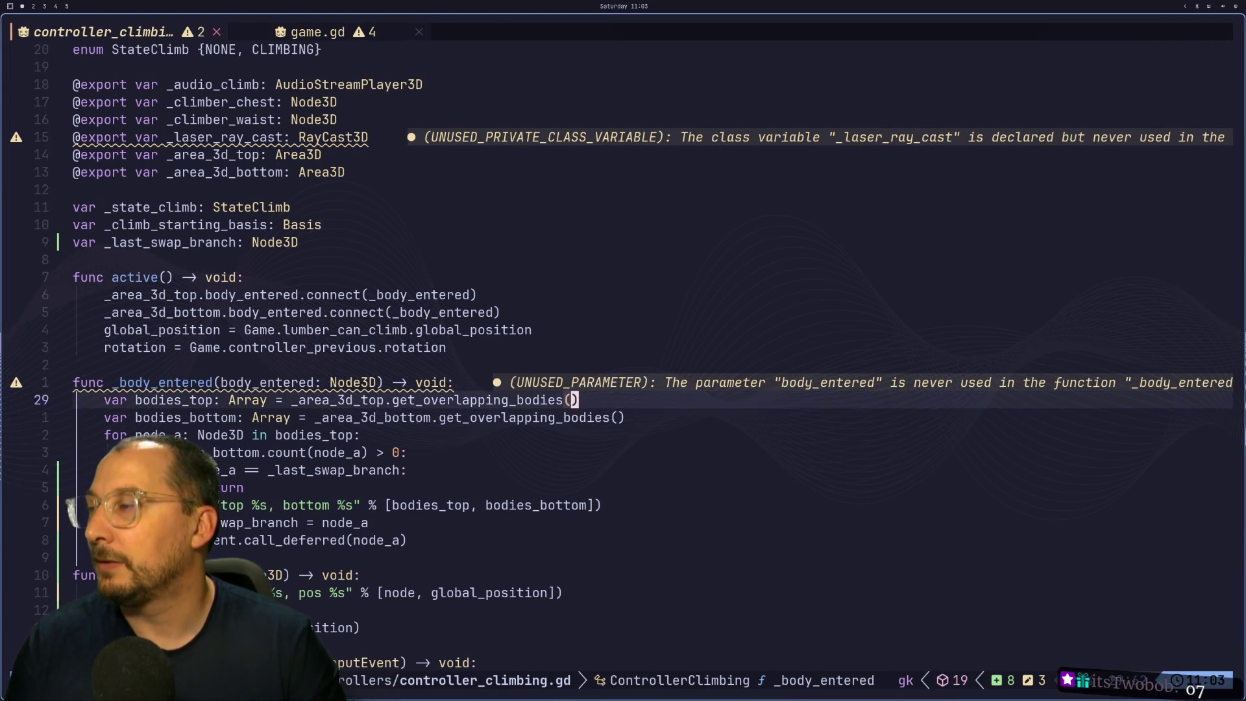
text(O)
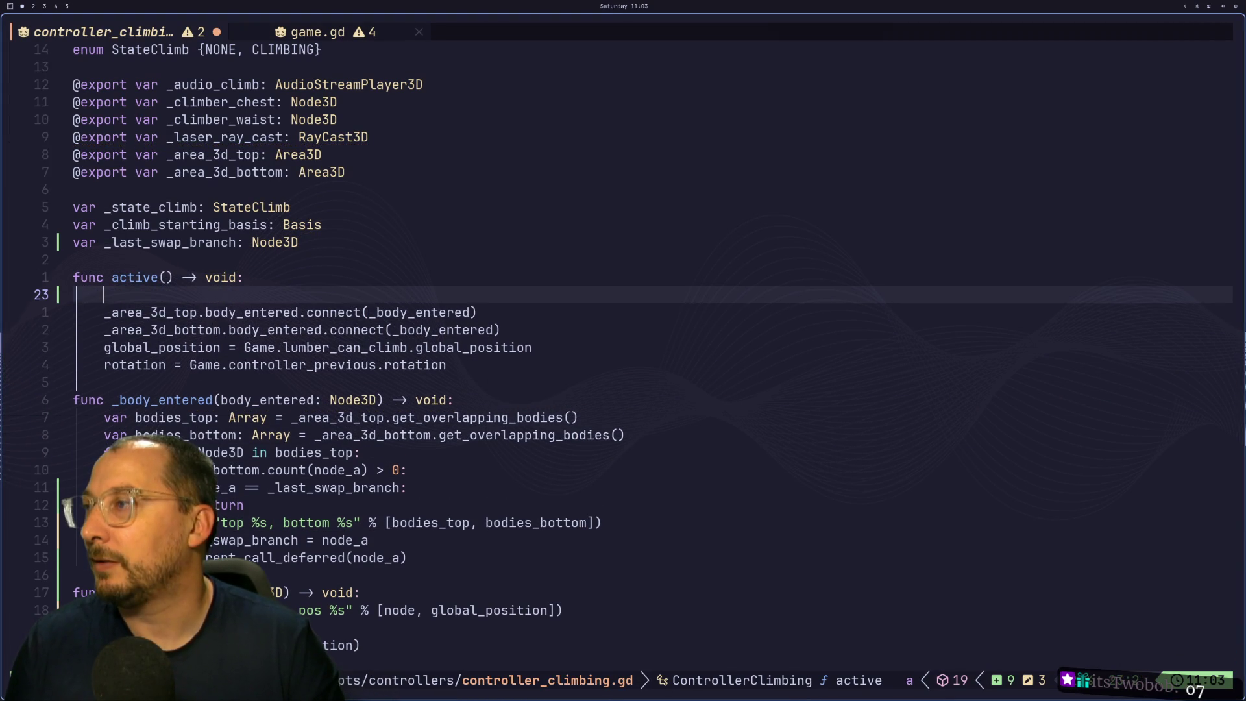
text(I)
key(BackSpace)
text(En)
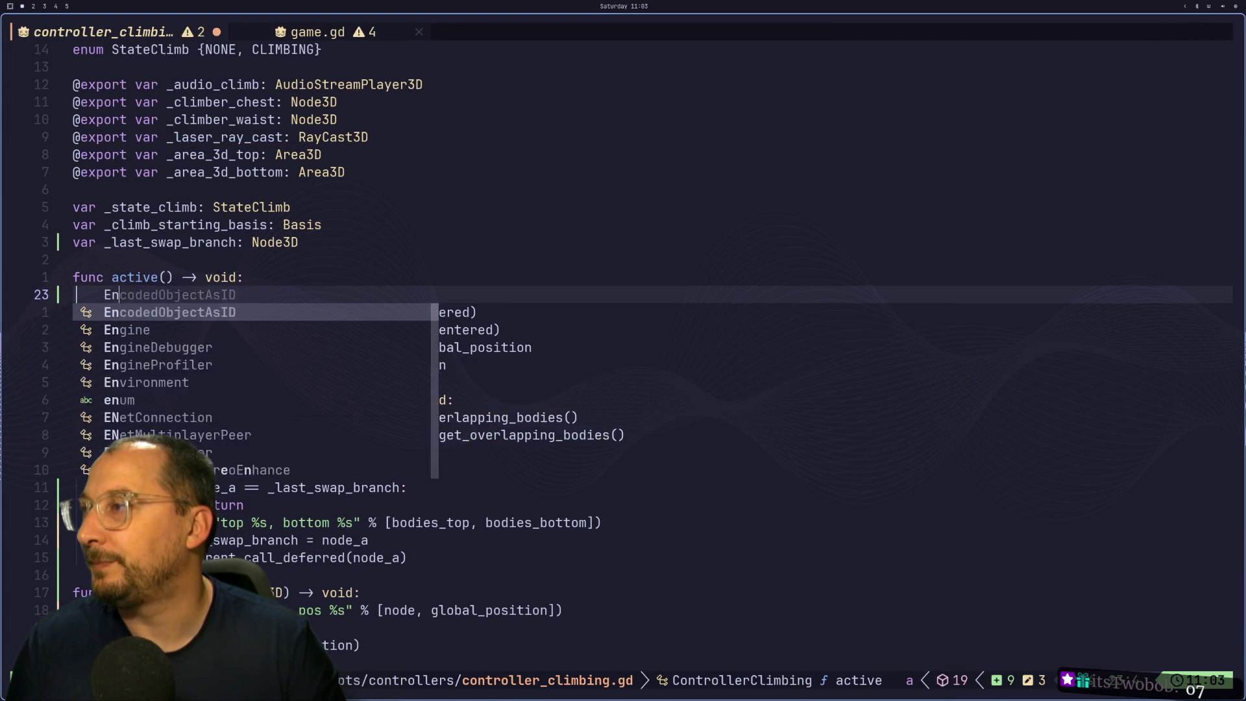
text(gine.spe)
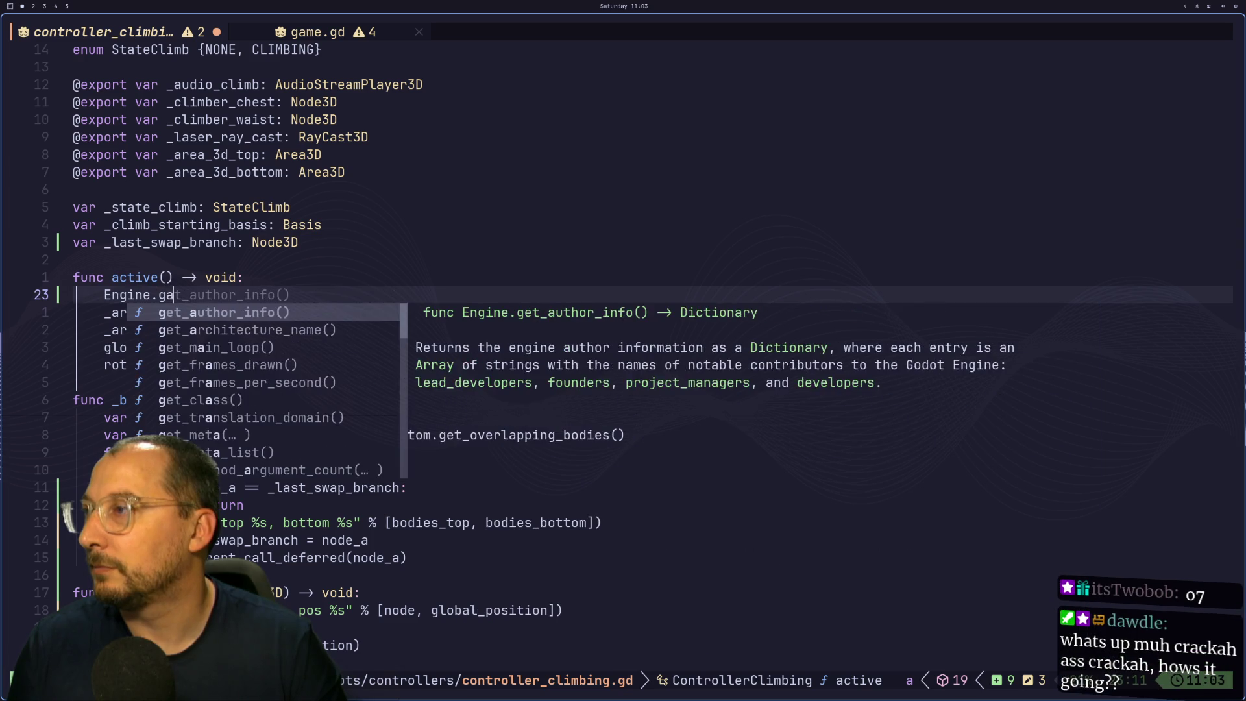
text(e)
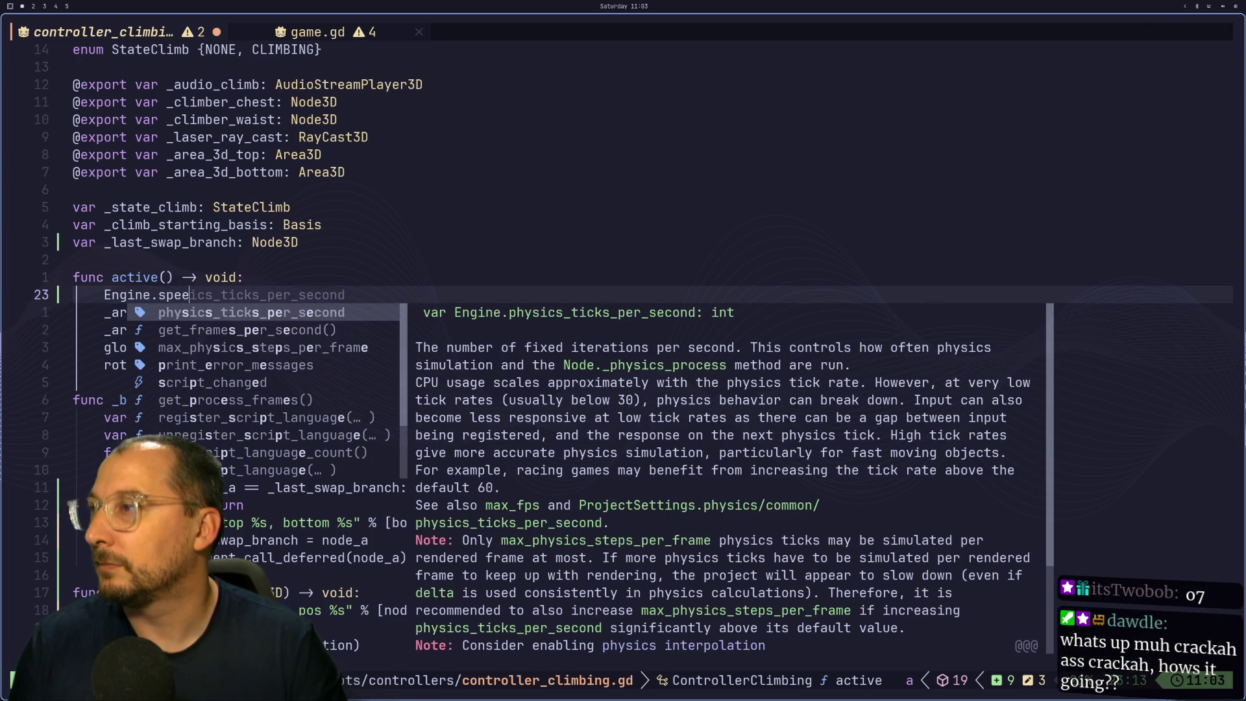
key(super+3)
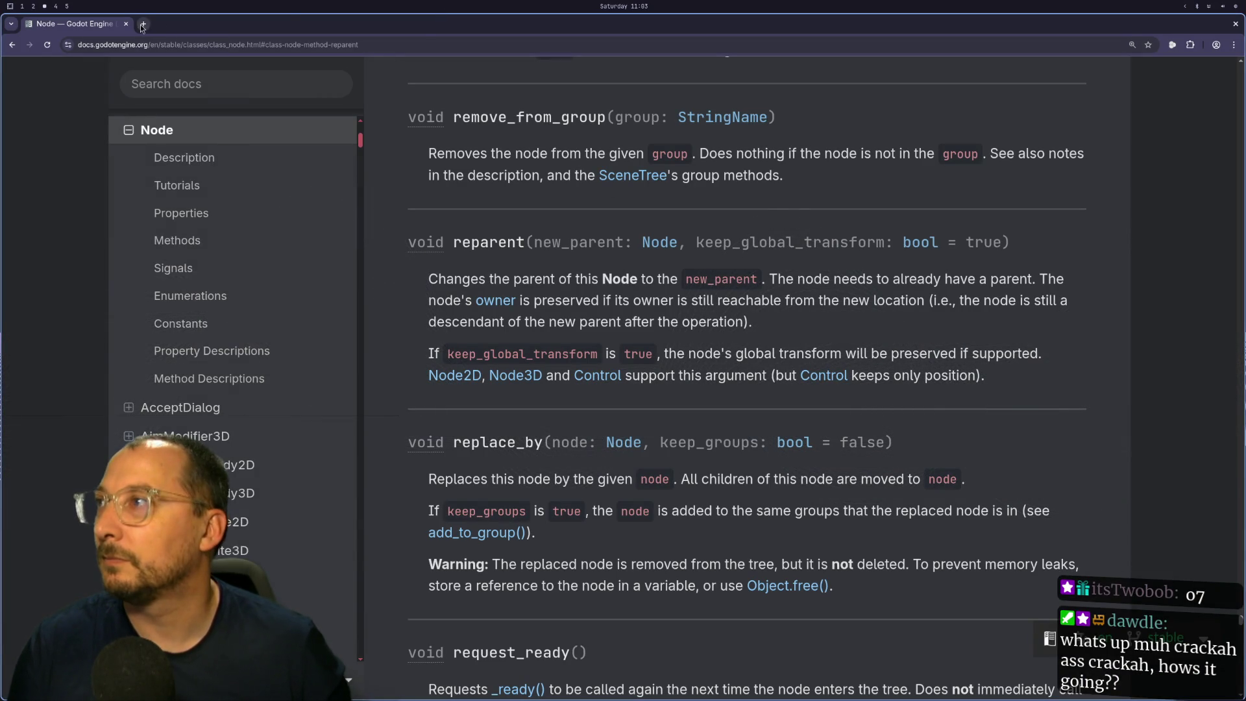
Search Google for 'godot engine game speed' and expand the overview about Engine.time_scale.
click(142, 25)
text(godot)
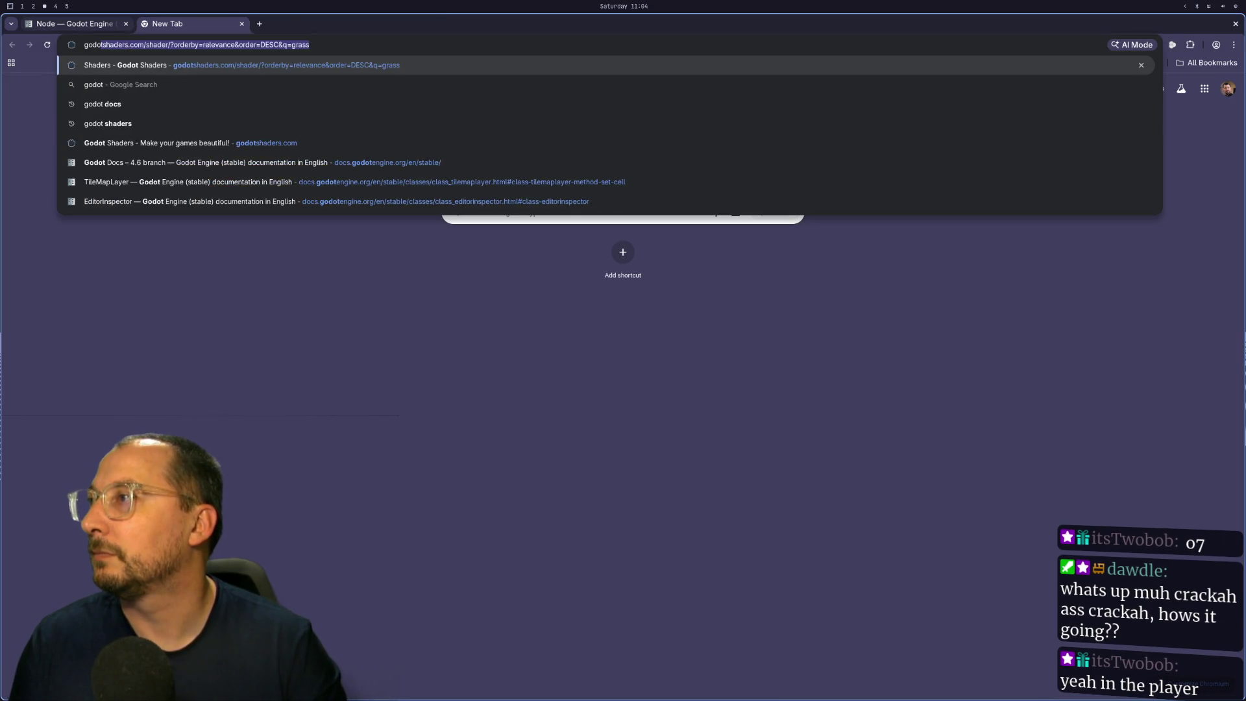
text( engine game sp)
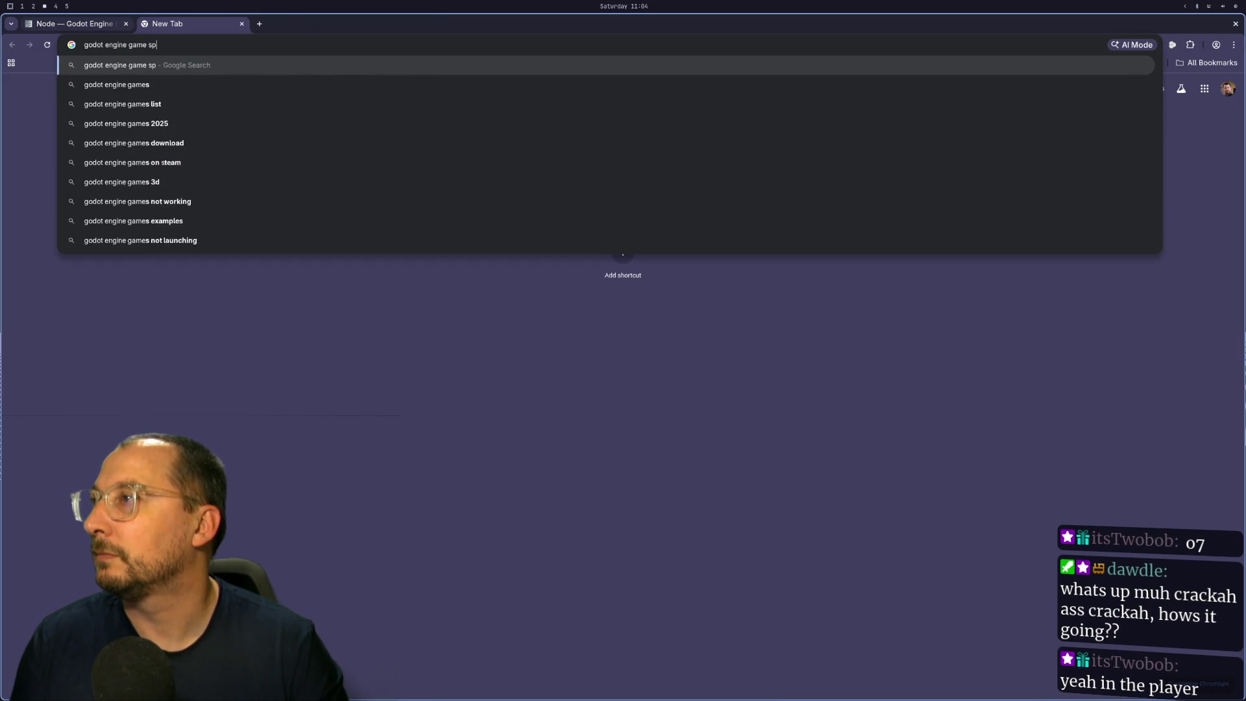
text(eed)
key(Return)
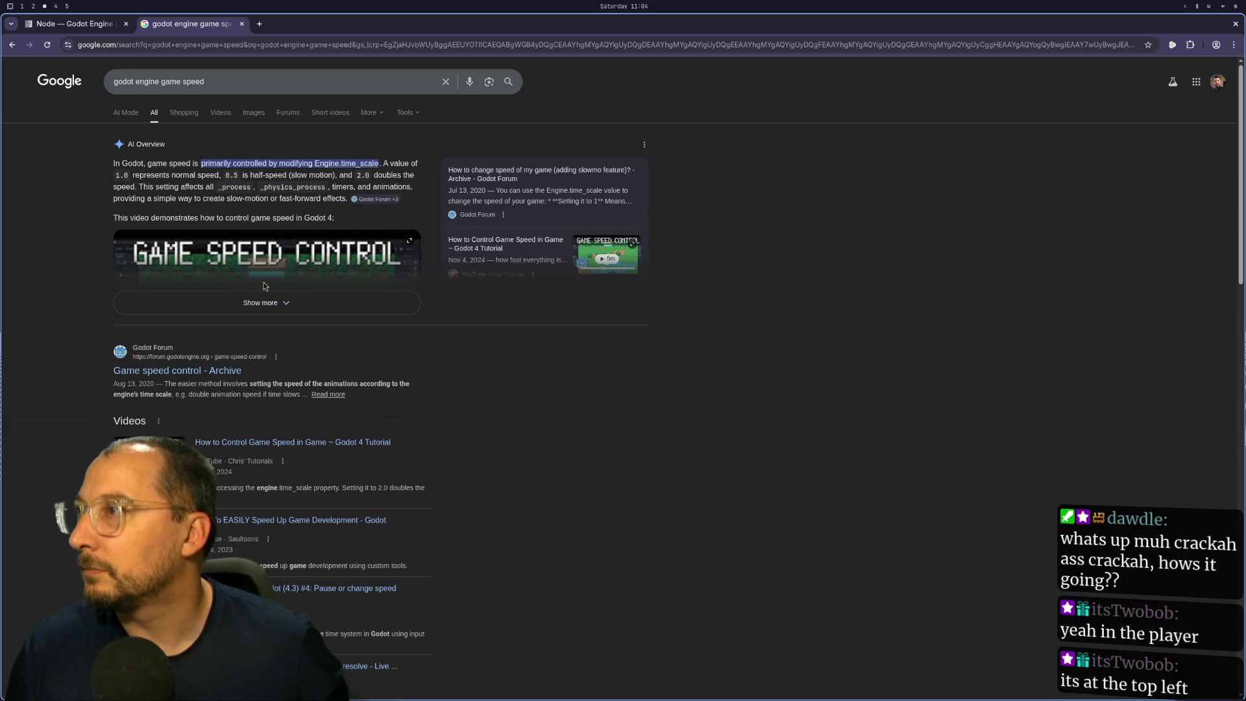
click(263, 303)
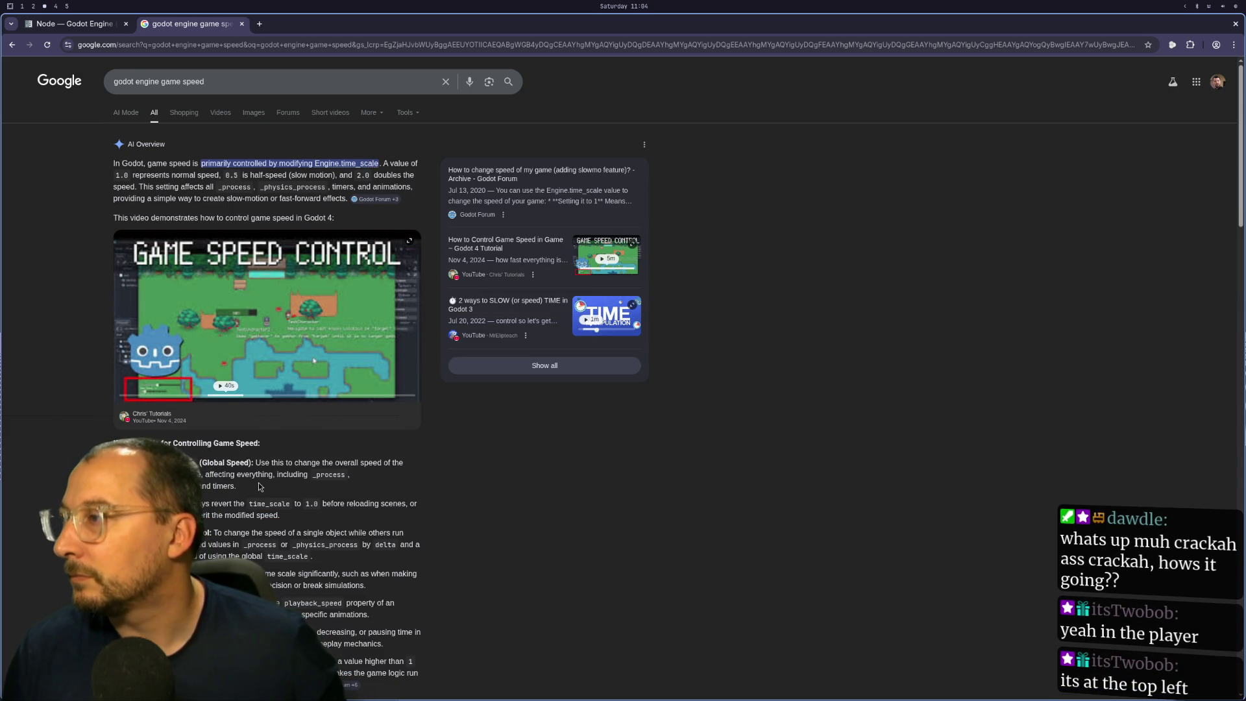
key(super+1)
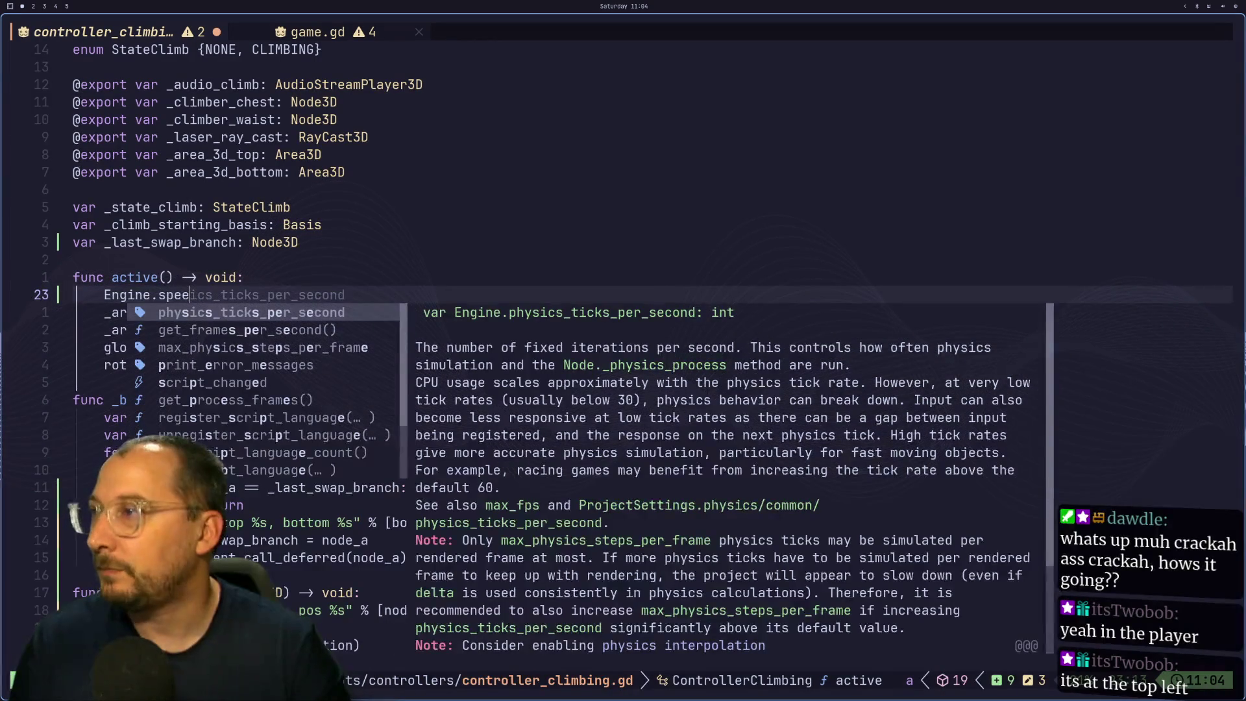
Autocomplete Engine.time_scale with a .1 value and save the script.
key(BackSpace)
key(BackSpace)
key(BackSpace)
text(ti)
key(Return)
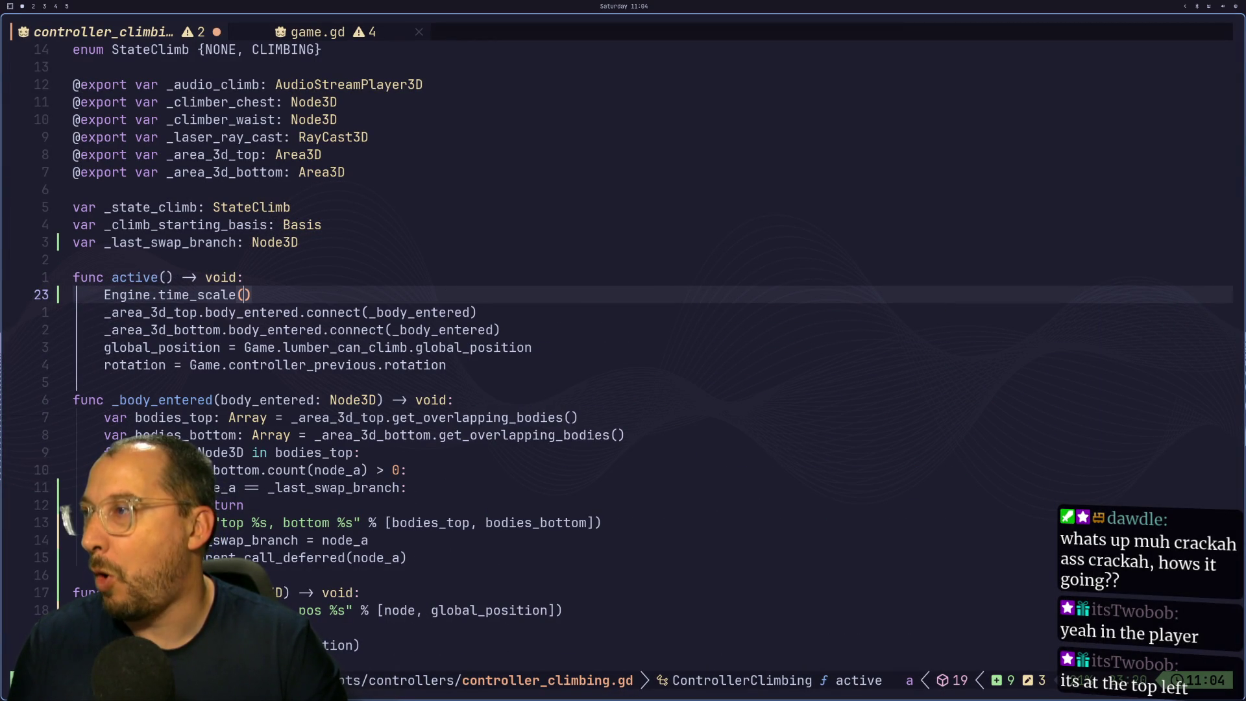
text(0.1)
key(Escape)
text(:w)
key(Return)
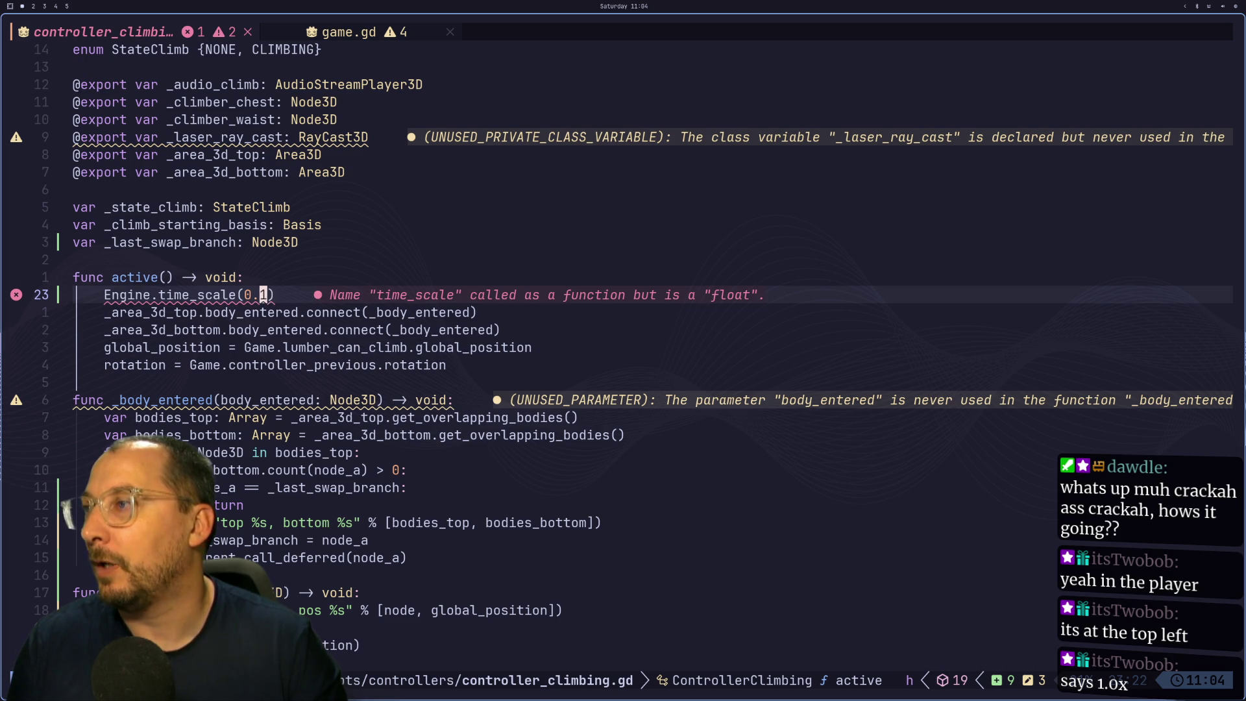
Rewrite the line as the assignment Engine.time_scale = 0.1 and save again.
key(l)
key(x)
key(h)
key(h)
text(X)
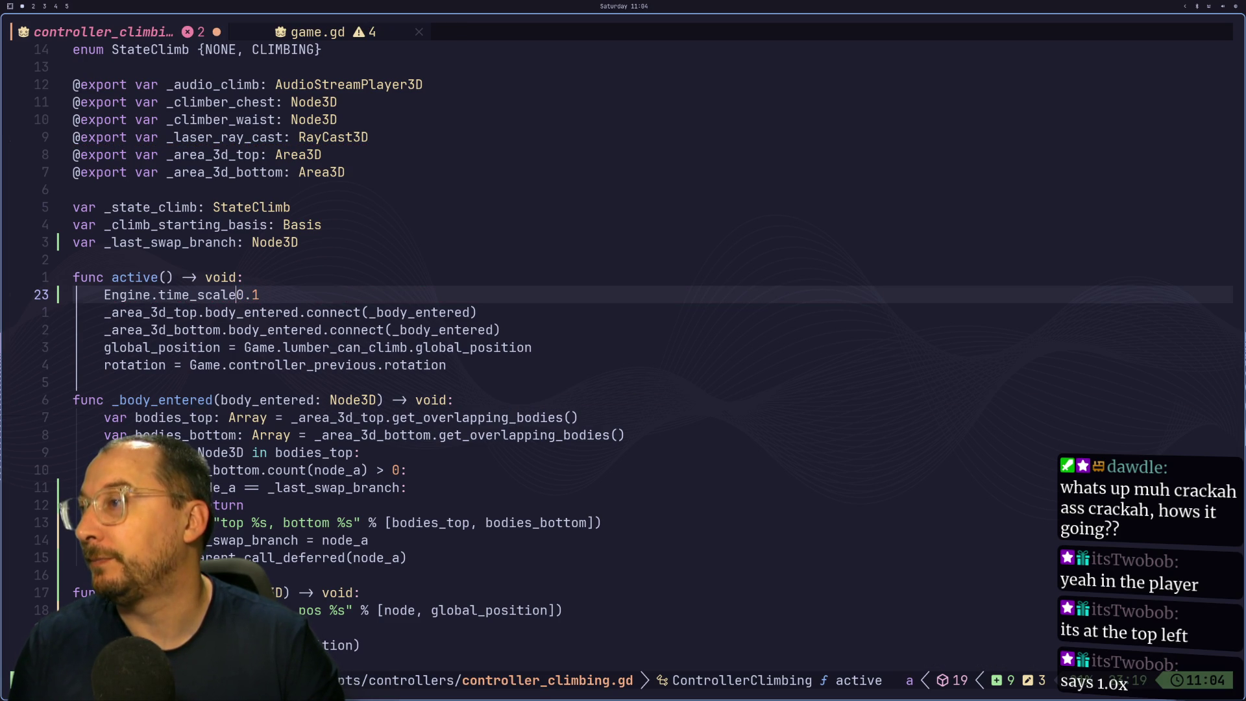
text(i=)
key(Escape)
text(:w)
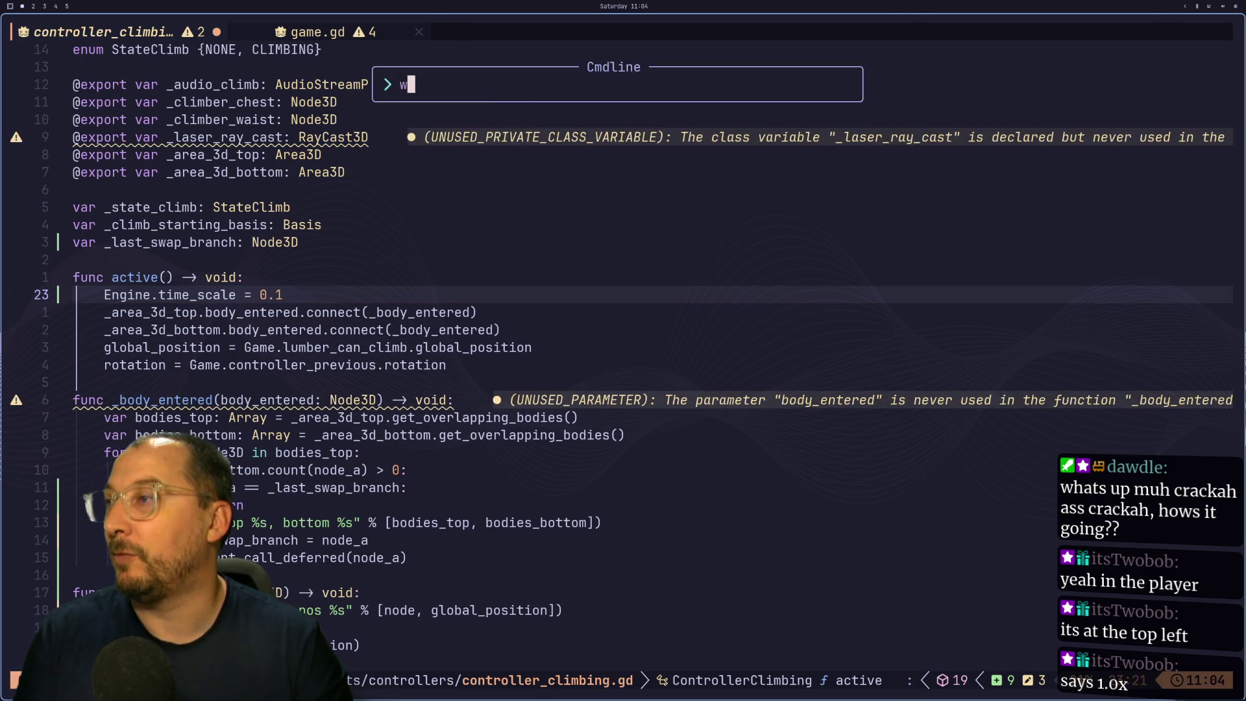
key(Return)
key(super+2)
Run the game and walk the player up to and around the tree trunk.
click(1086, 25)
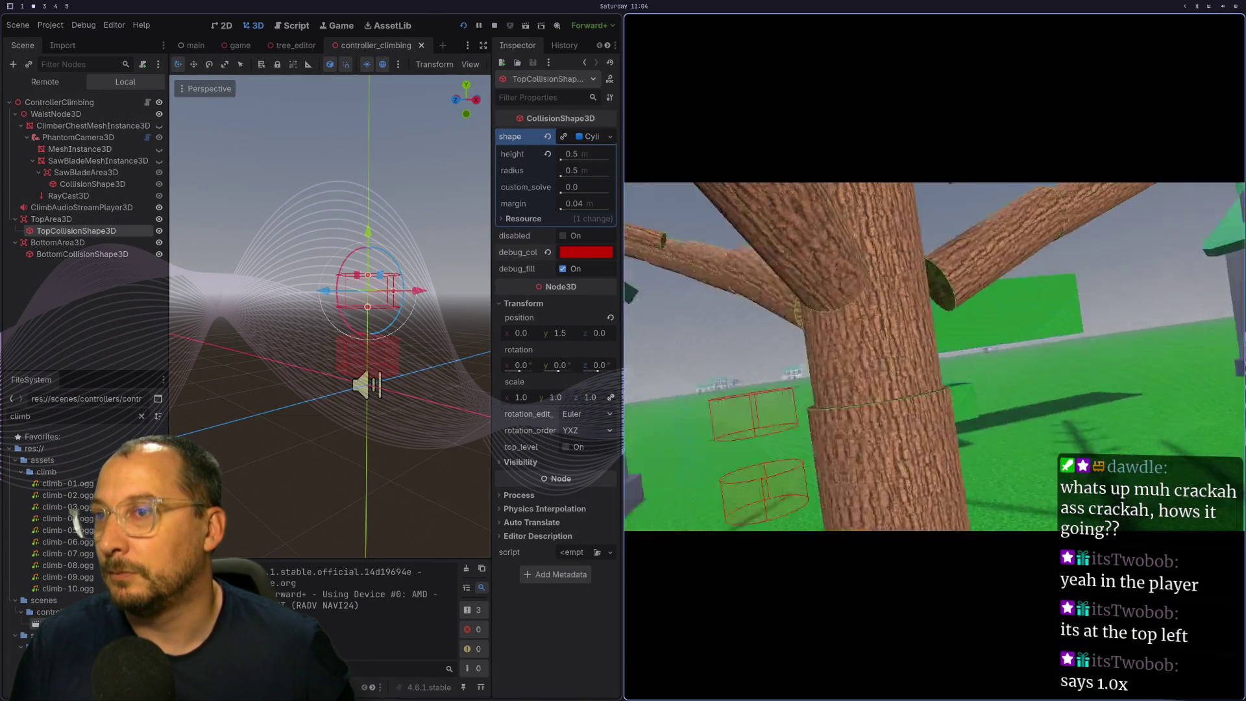
key(w)
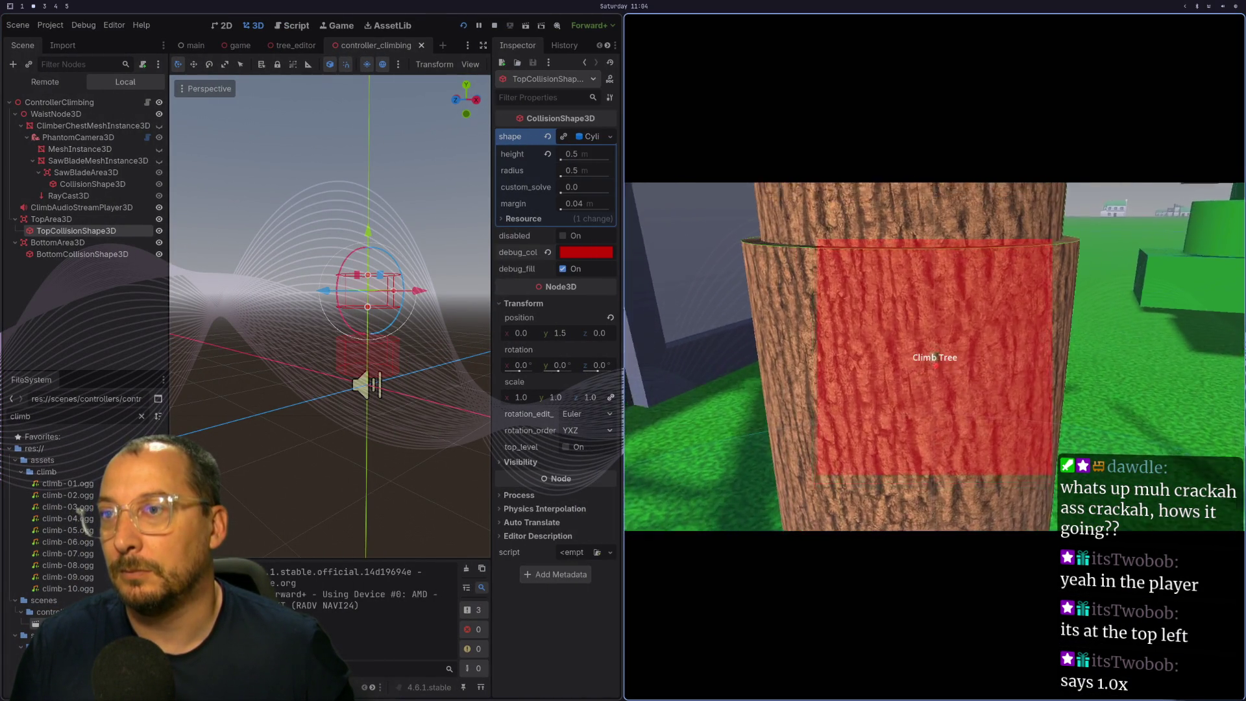
key(s)
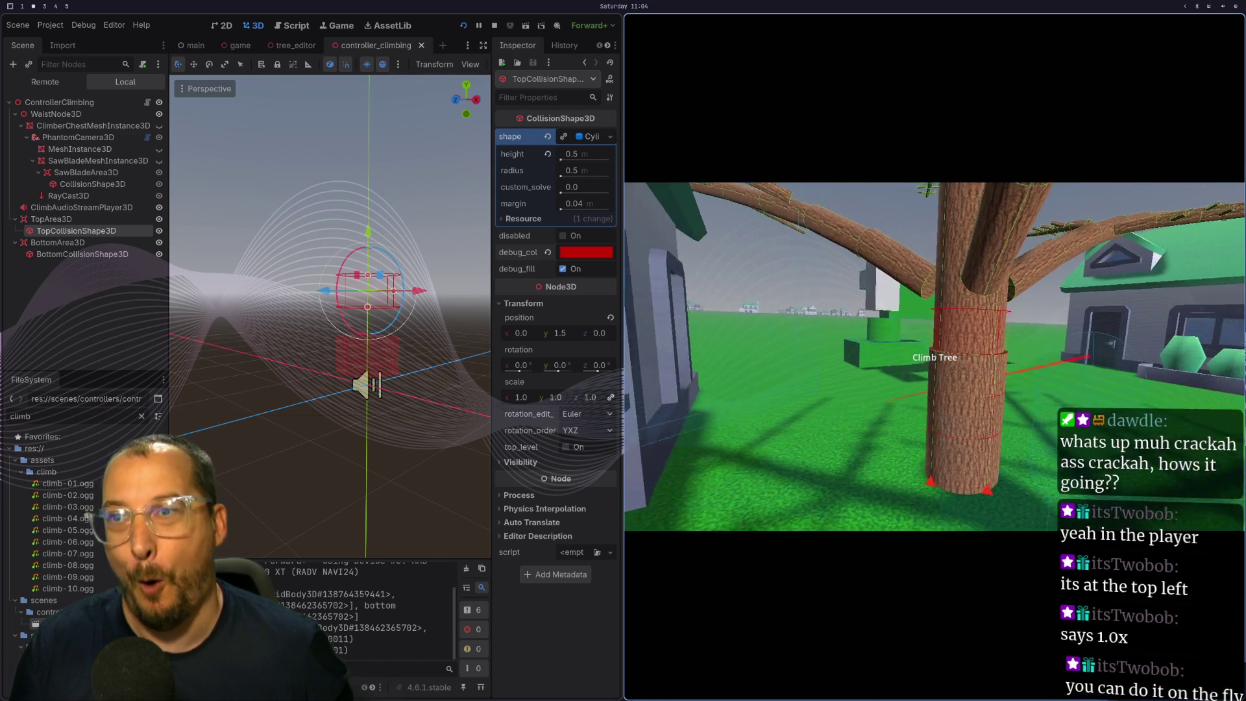
key(d)
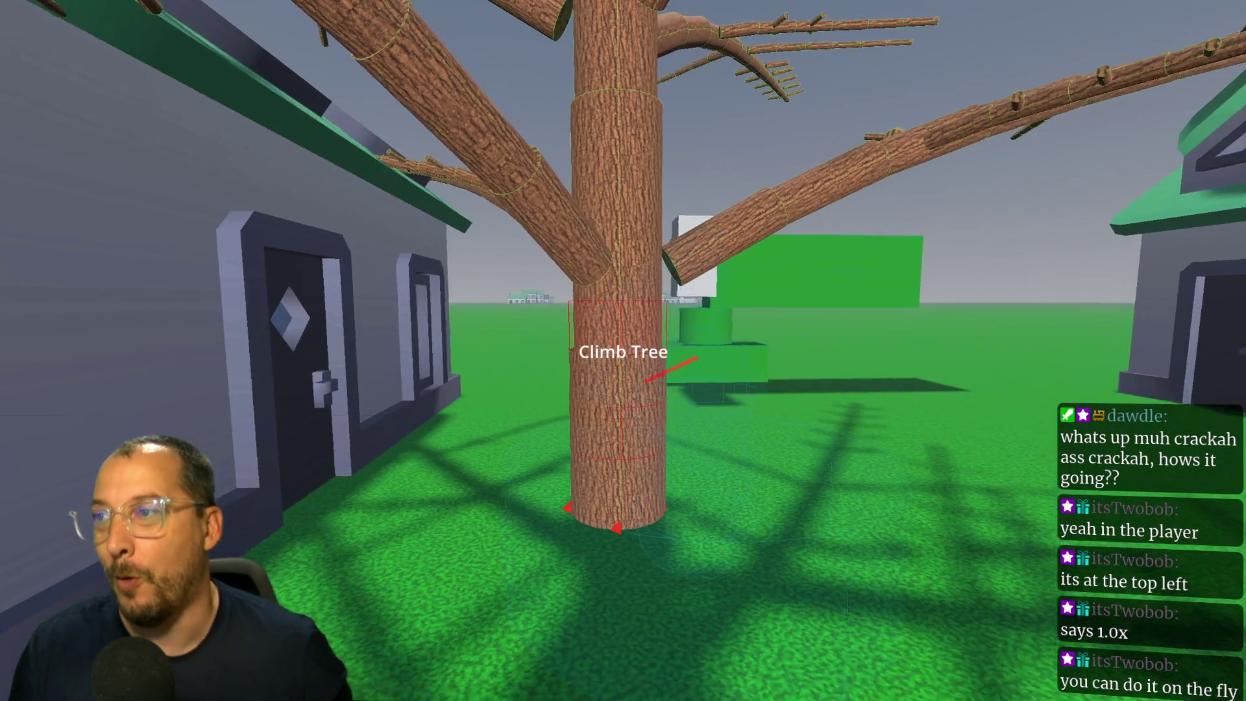
key(d)
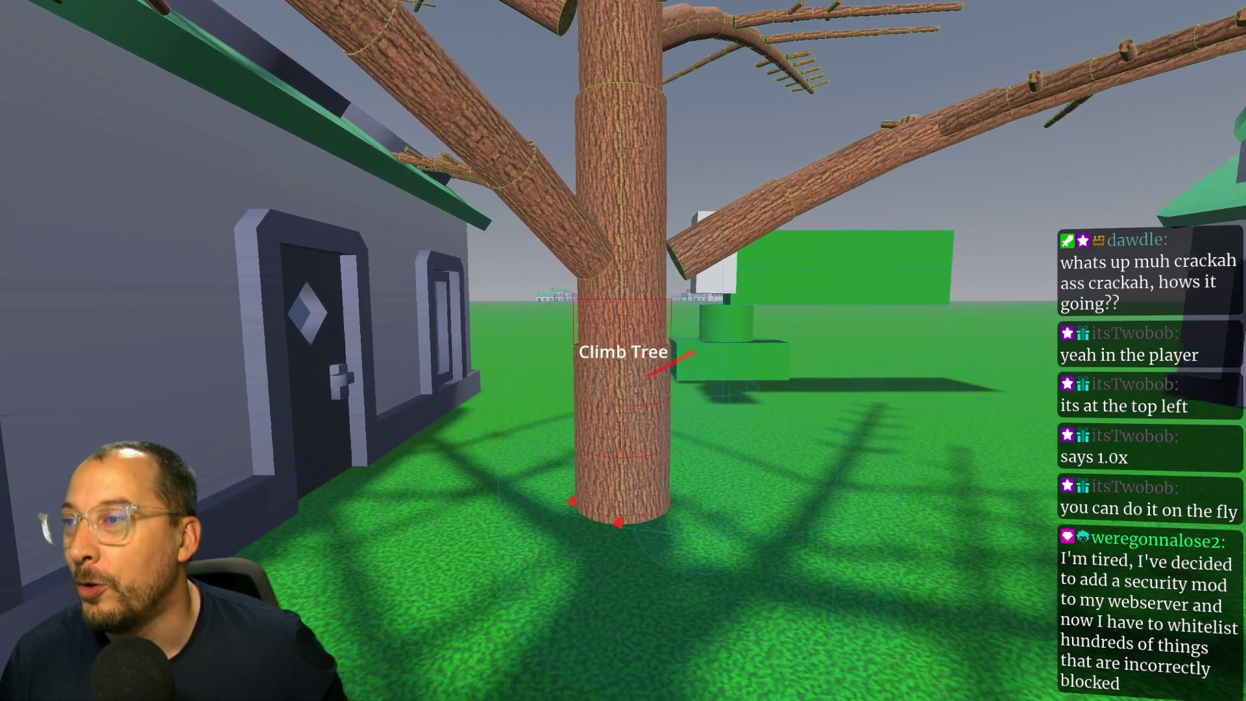
key(d)
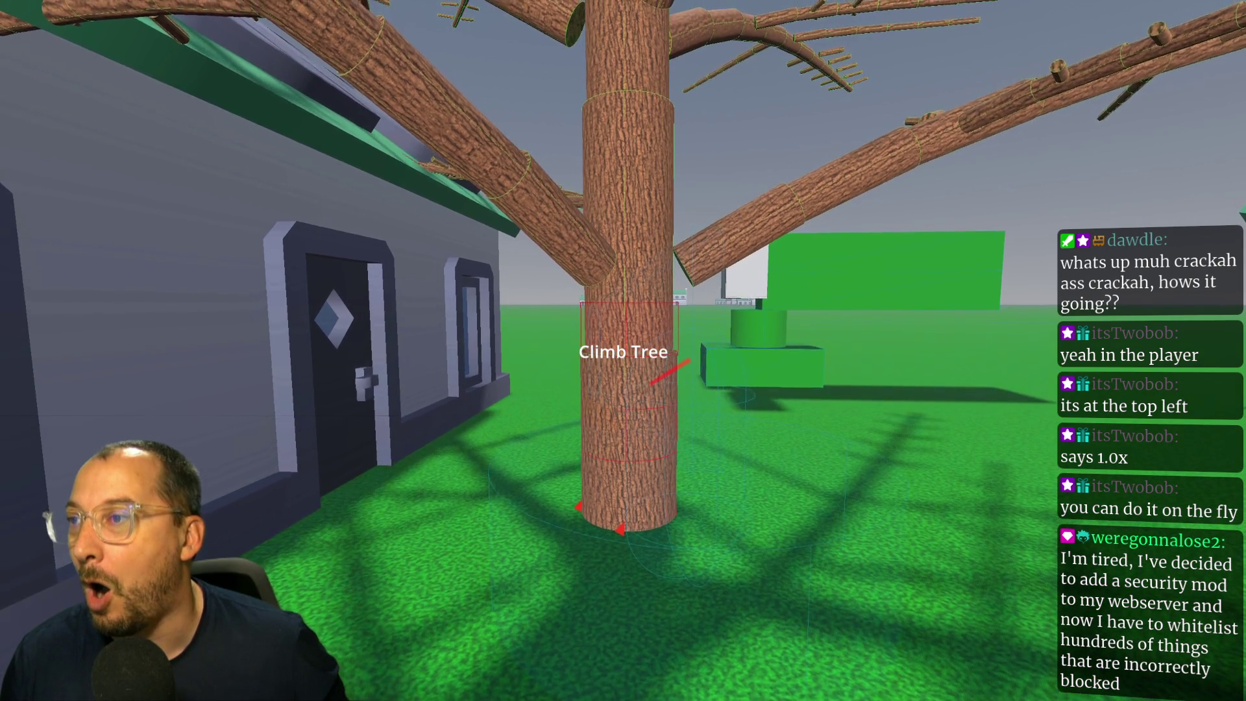
Climb the tree in slow motion toward the treetop, then stop the game.
key(d)
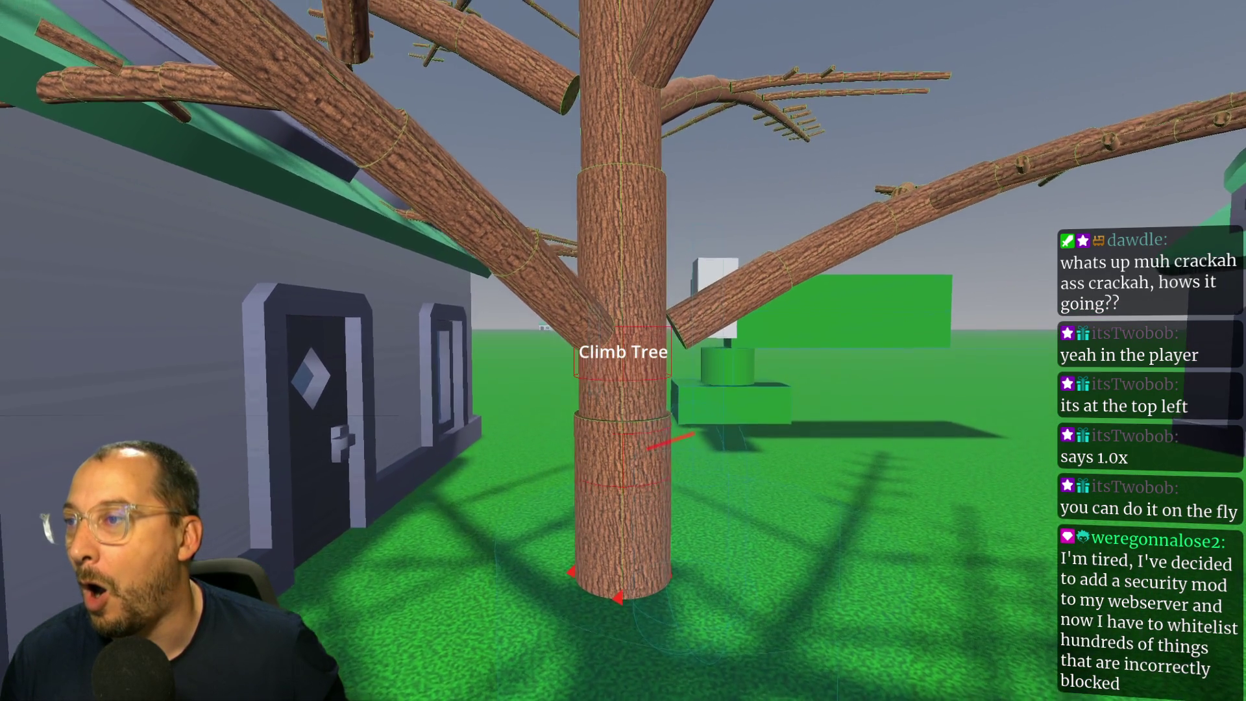
key(e)
key(e)
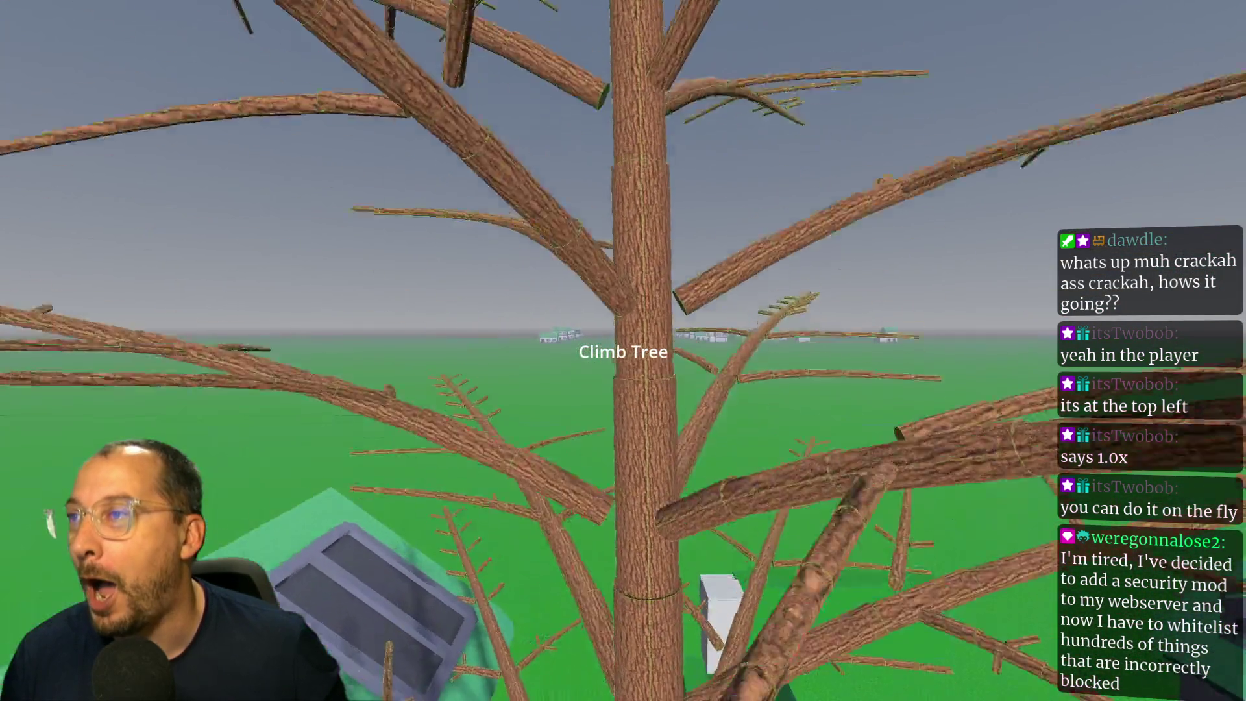
key(e)
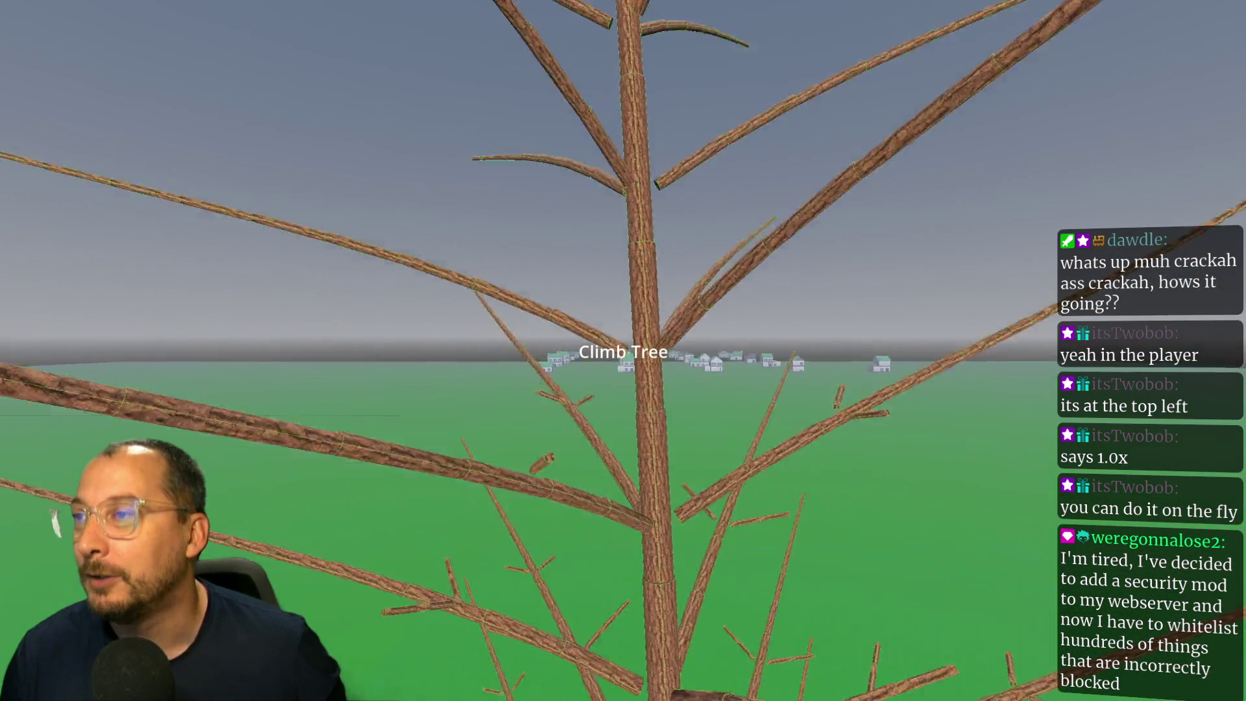
key(e)
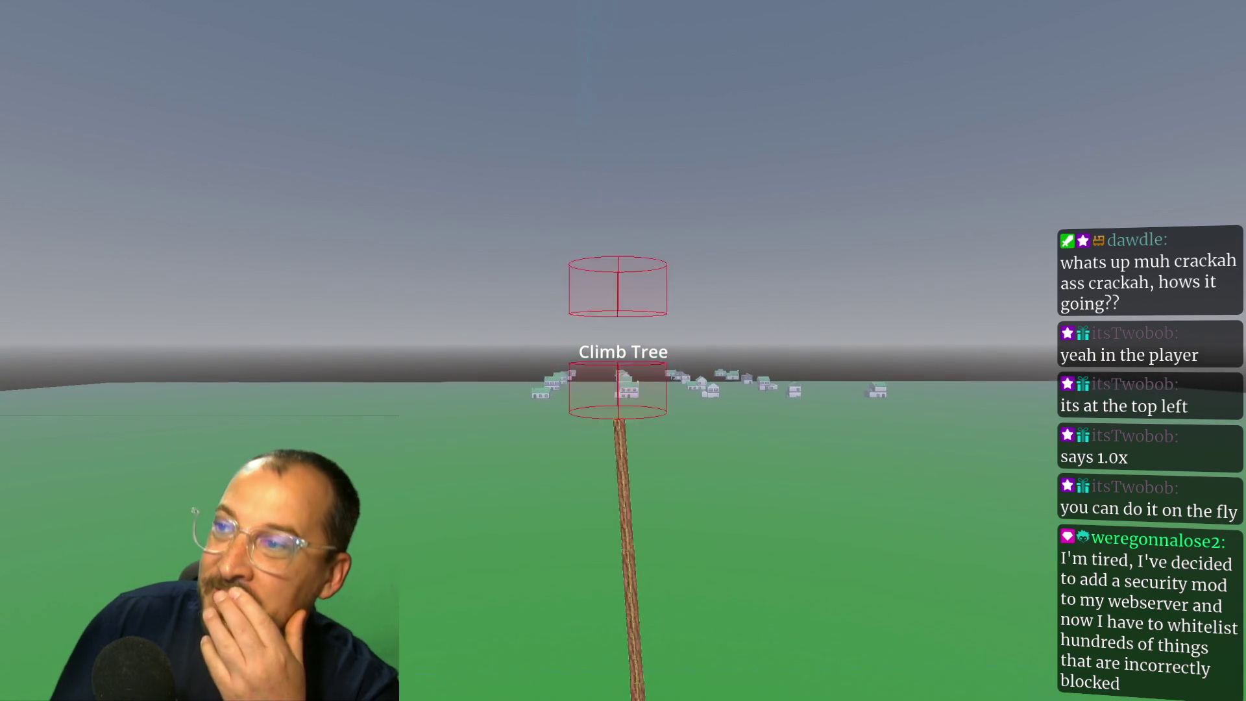
key(F8)
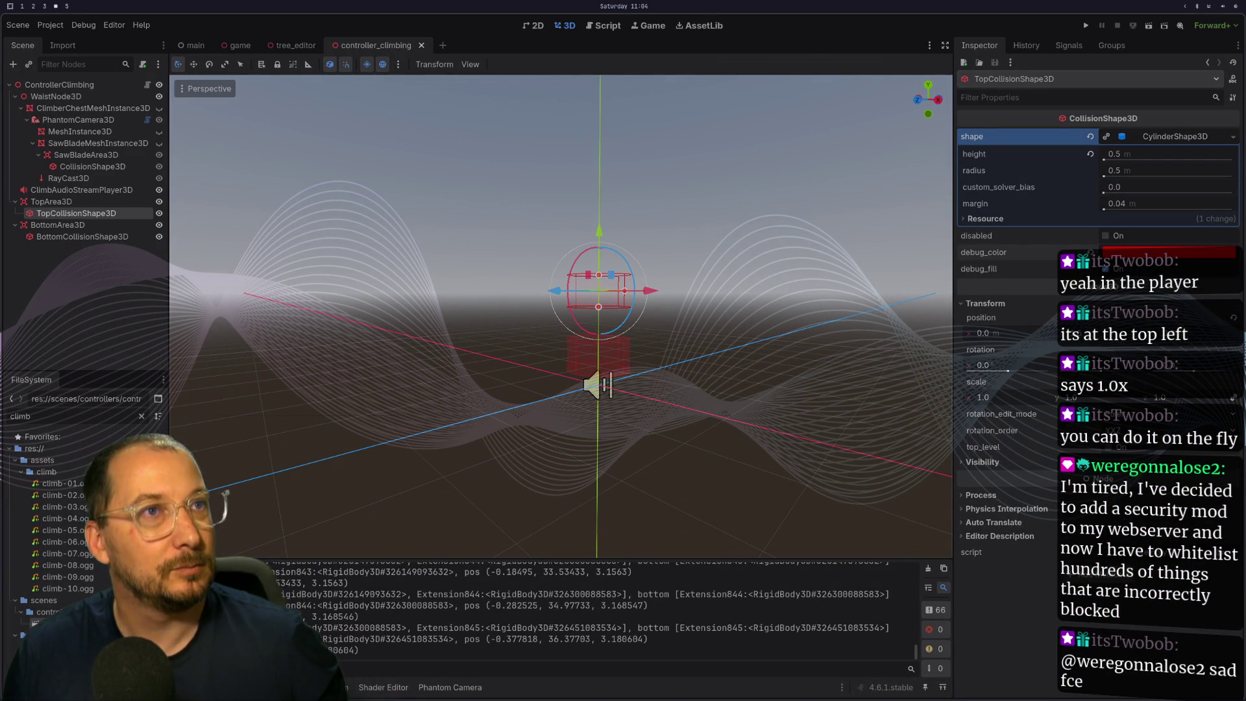
key(super+2)
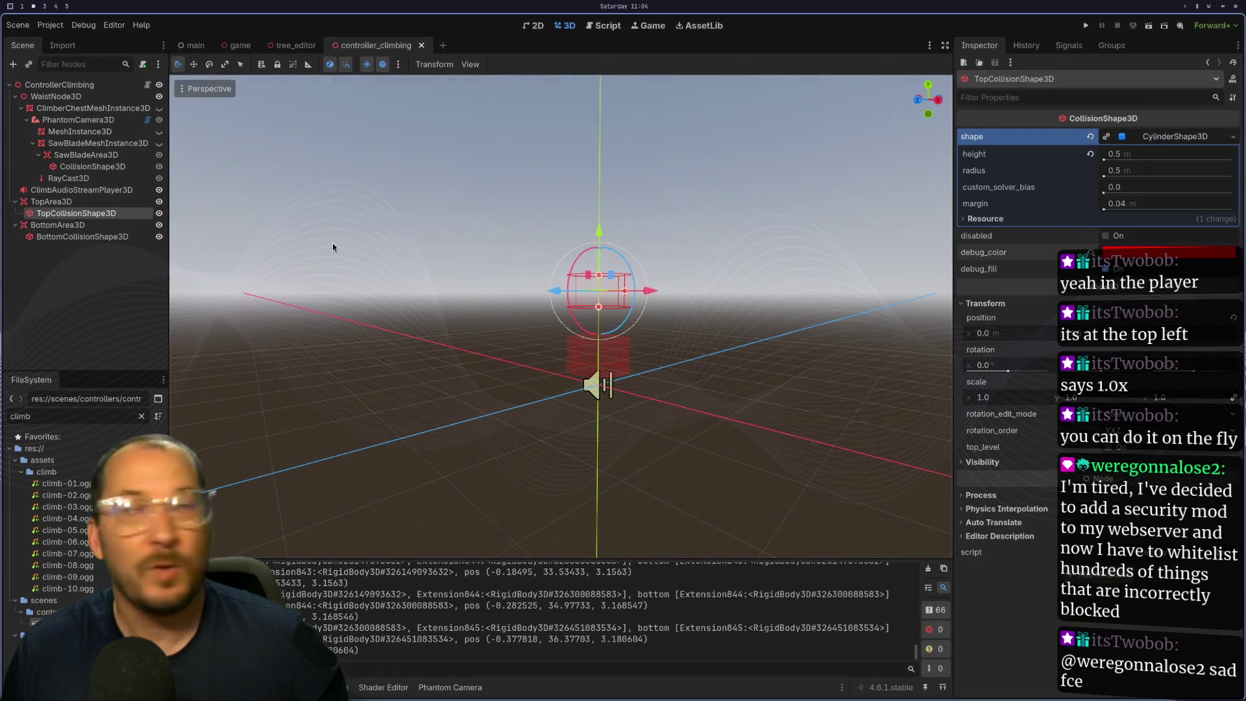
key(super+1)
key(super+4)
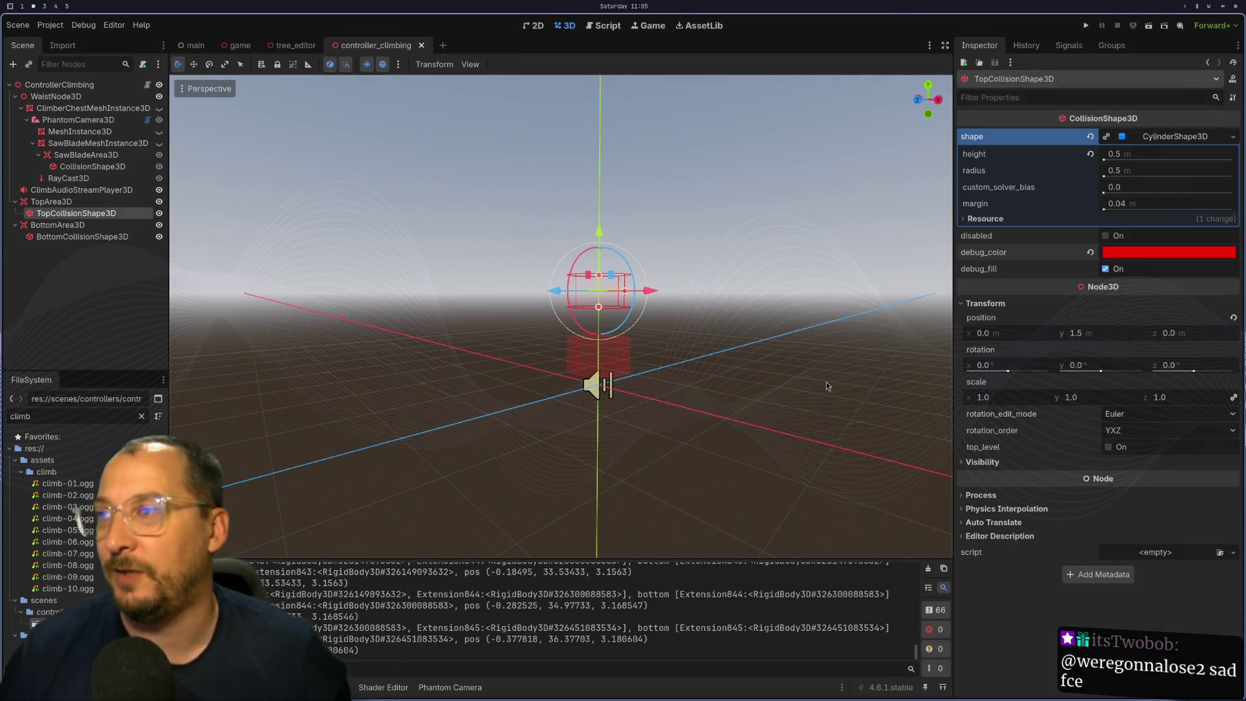
Orbit the view around TopCollisionShape3D to see the red cylinders from another side.
scroll(2, 5, down, 1)
scroll(2, 5, up, 1)
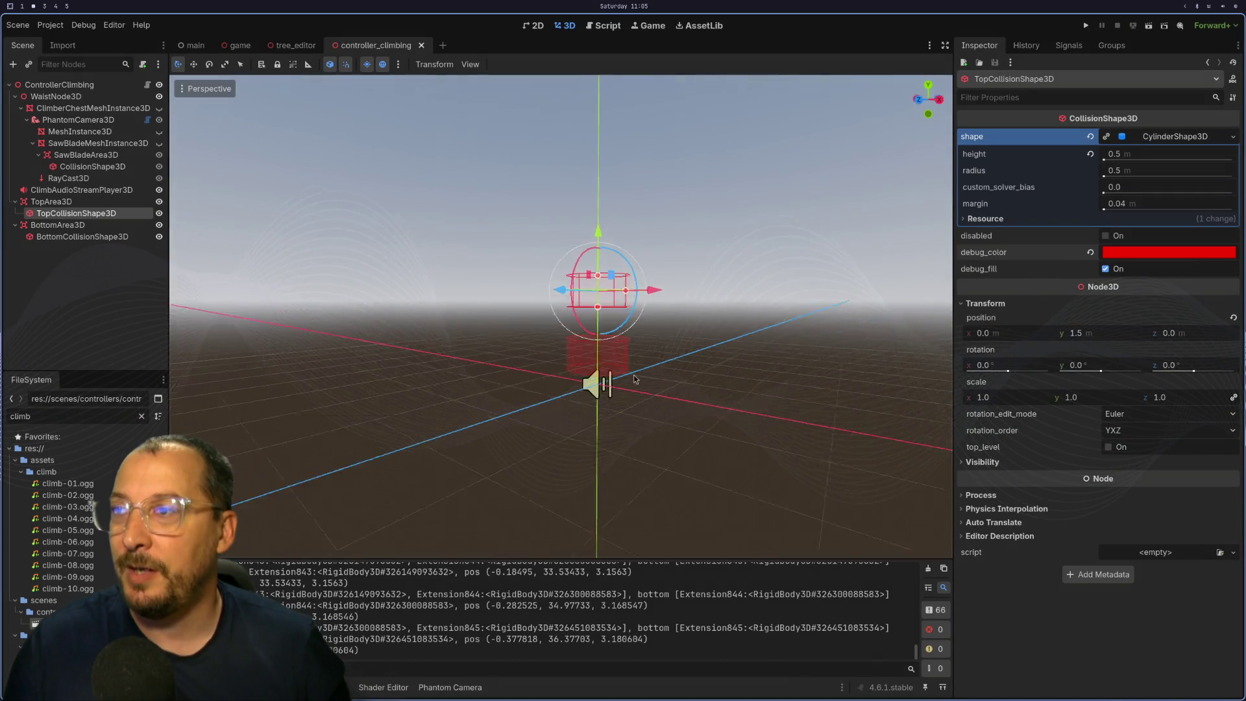
mouse_move(727, 455)
mouse_down()
mouse_move(714, 483)
mouse_move(694, 295)
mouse_move(634, 318)
mouse_move(696, 372)
mouse_move(677, 310)
mouse_move(718, 333)
mouse_move(695, 321)
mouse_up()
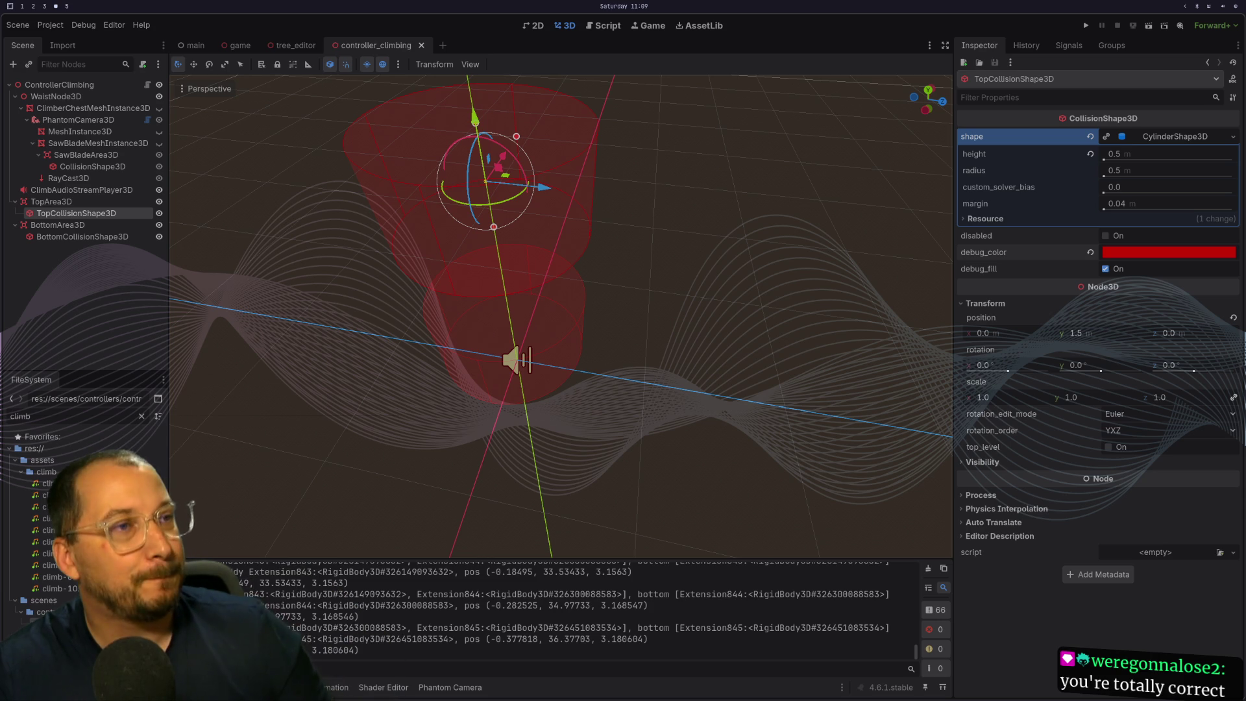
Tilt the view so both red cylinders sit against the horizon, then enlarge the output panel.
scroll(396, 195, up, 2)
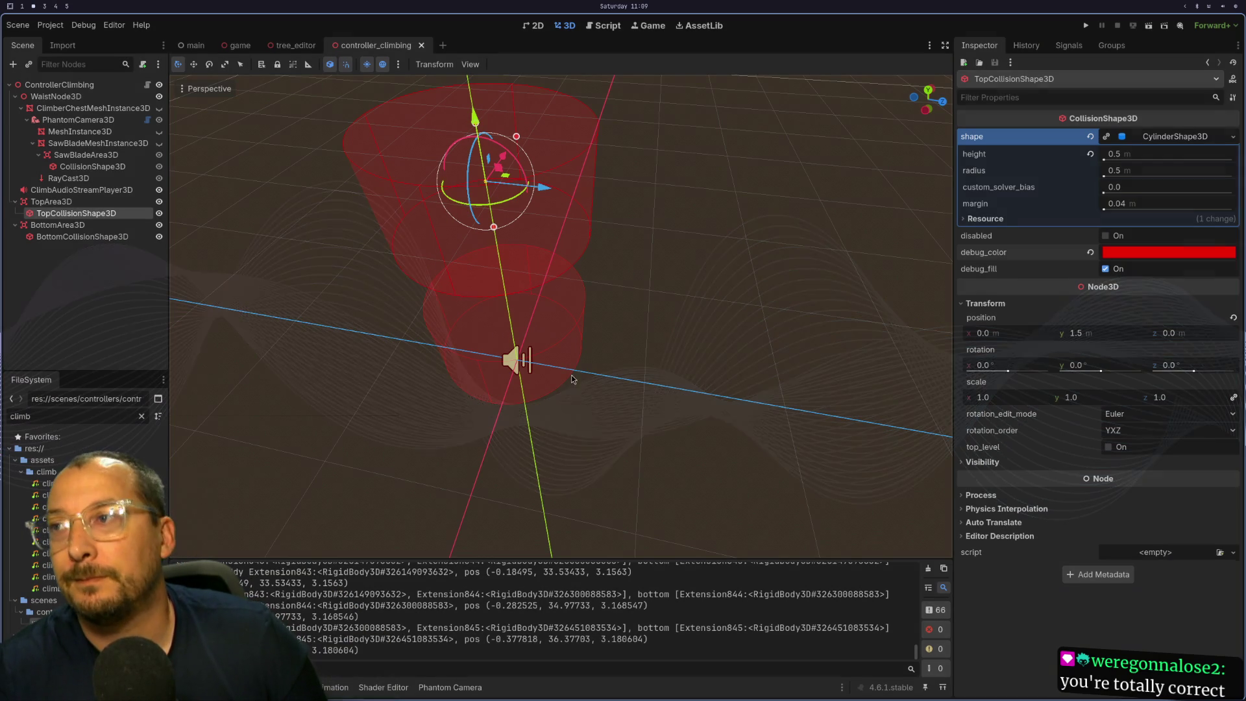
mouse_move(396, 214)
mouse_down()
mouse_move(396, 169)
mouse_move(361, 291)
mouse_move(329, 260)
mouse_move(442, 189)
mouse_move(451, 252)
mouse_move(474, 183)
mouse_move(459, 242)
mouse_up()
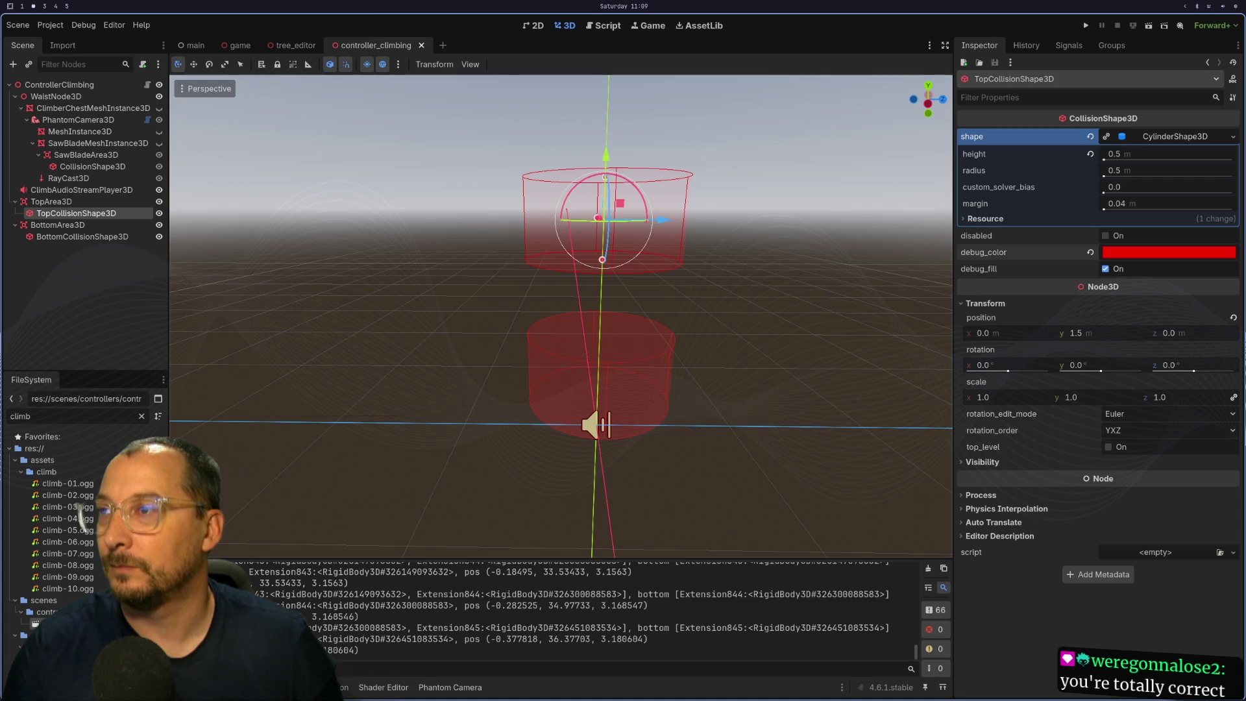
key(ctrl+F3)
key(ctrl+F2)
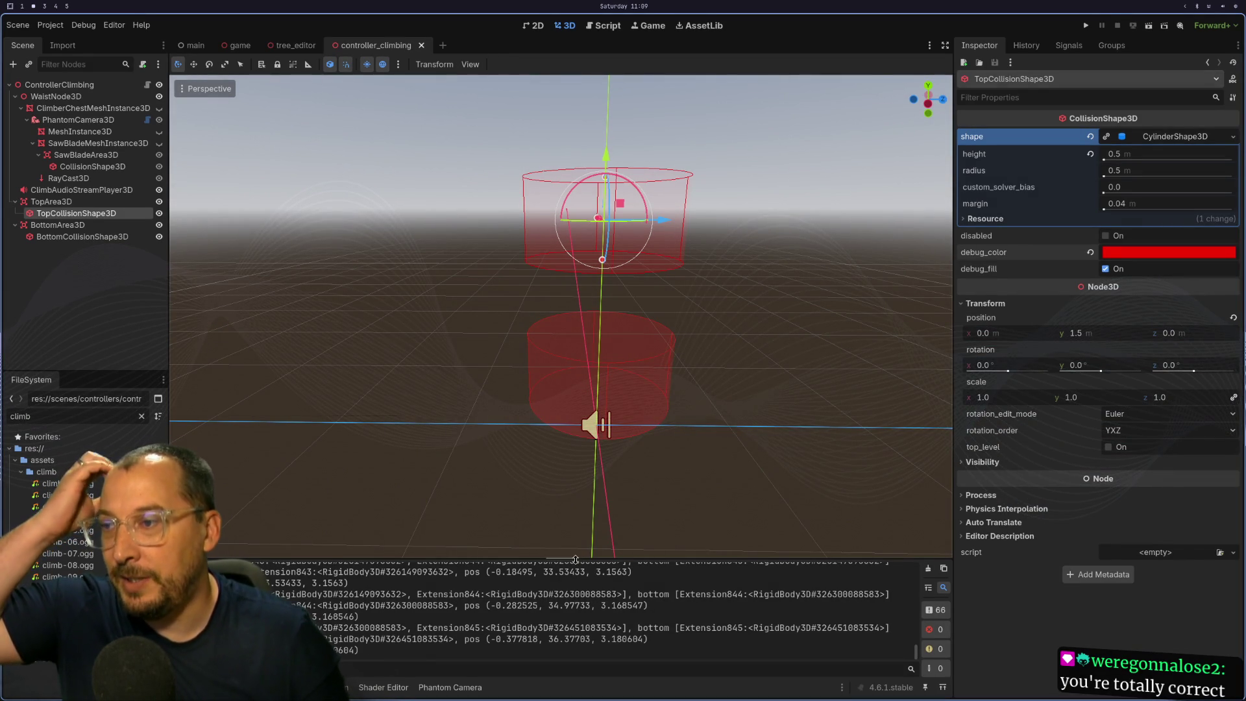
mouse_move(581, 559)
mouse_down()
mouse_move(597, 274)
mouse_move(614, 270)
mouse_move(622, 308)
mouse_up()
Scroll the output log to the top and run the project again with F5.
scroll(707, 516, up, 15)
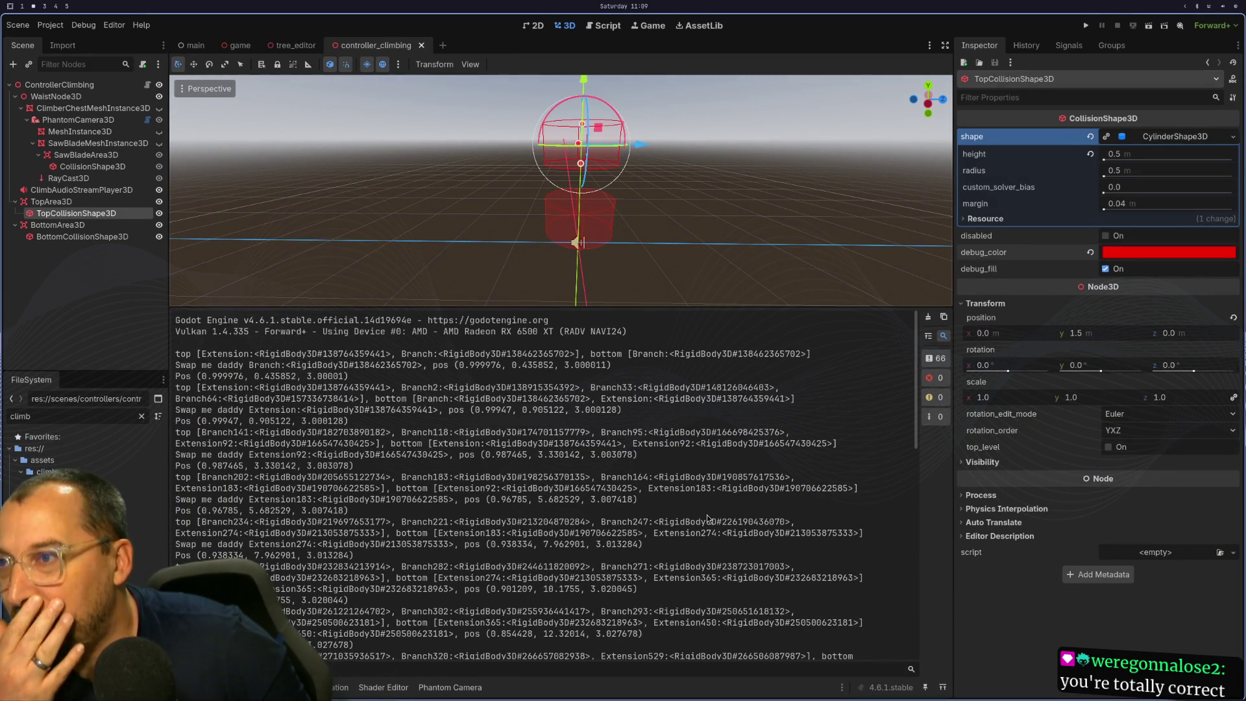
key(F5)
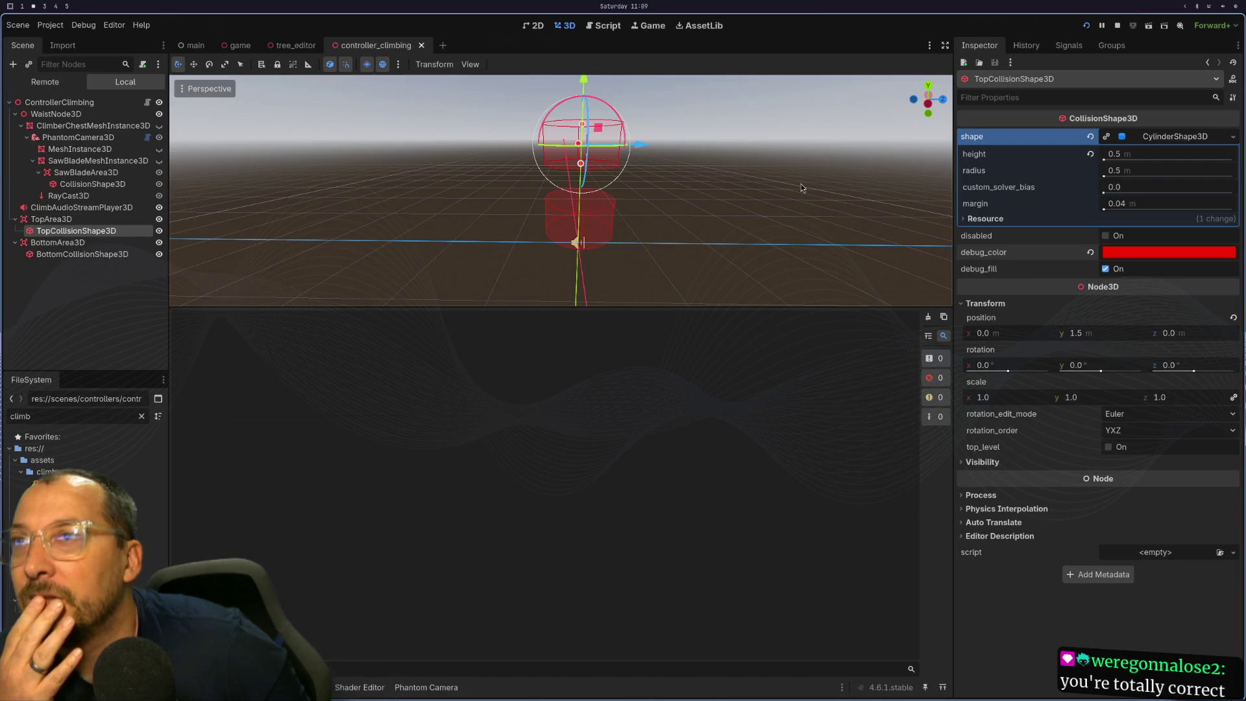
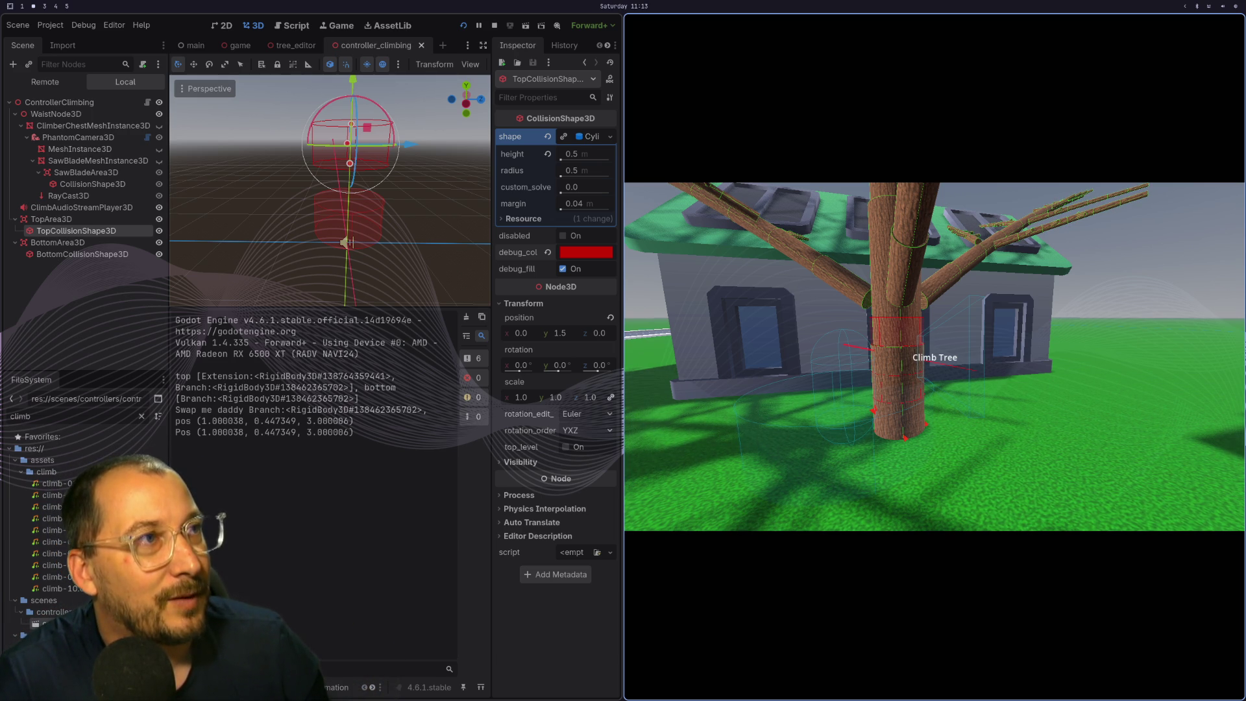
Circle the player around the tree to the trunk until the Climb Tree prompt appears.
key(a)
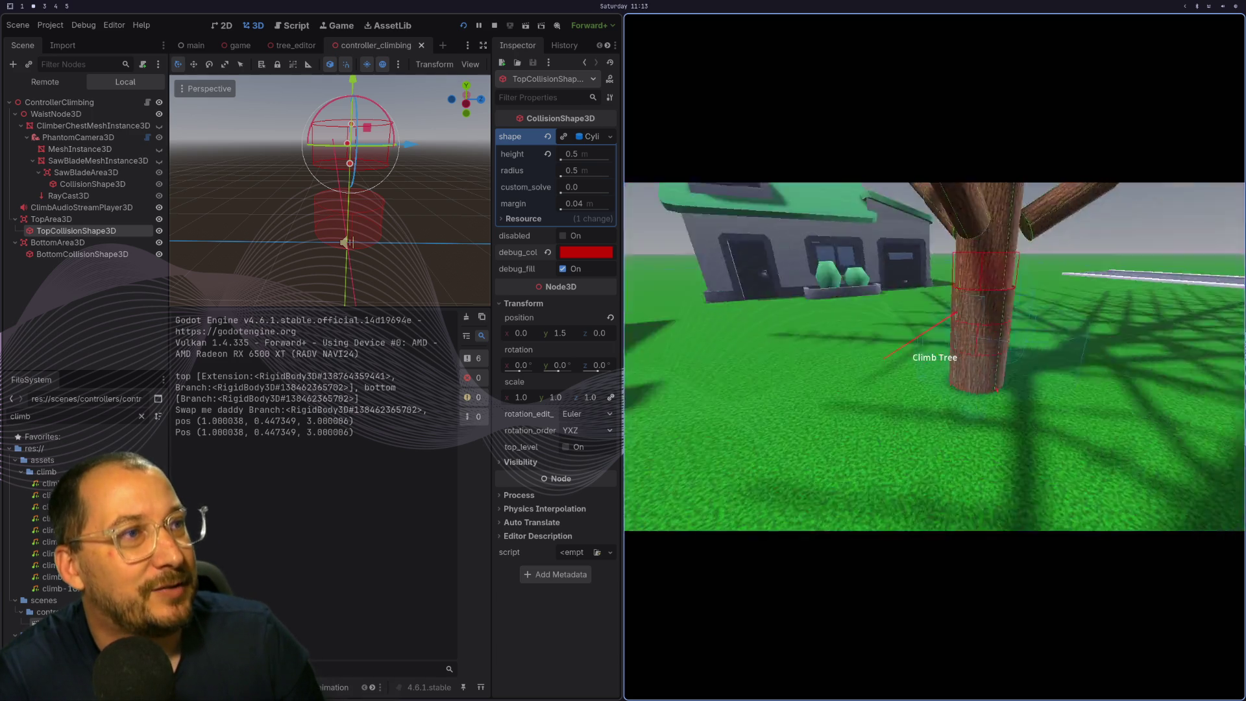
key(a)
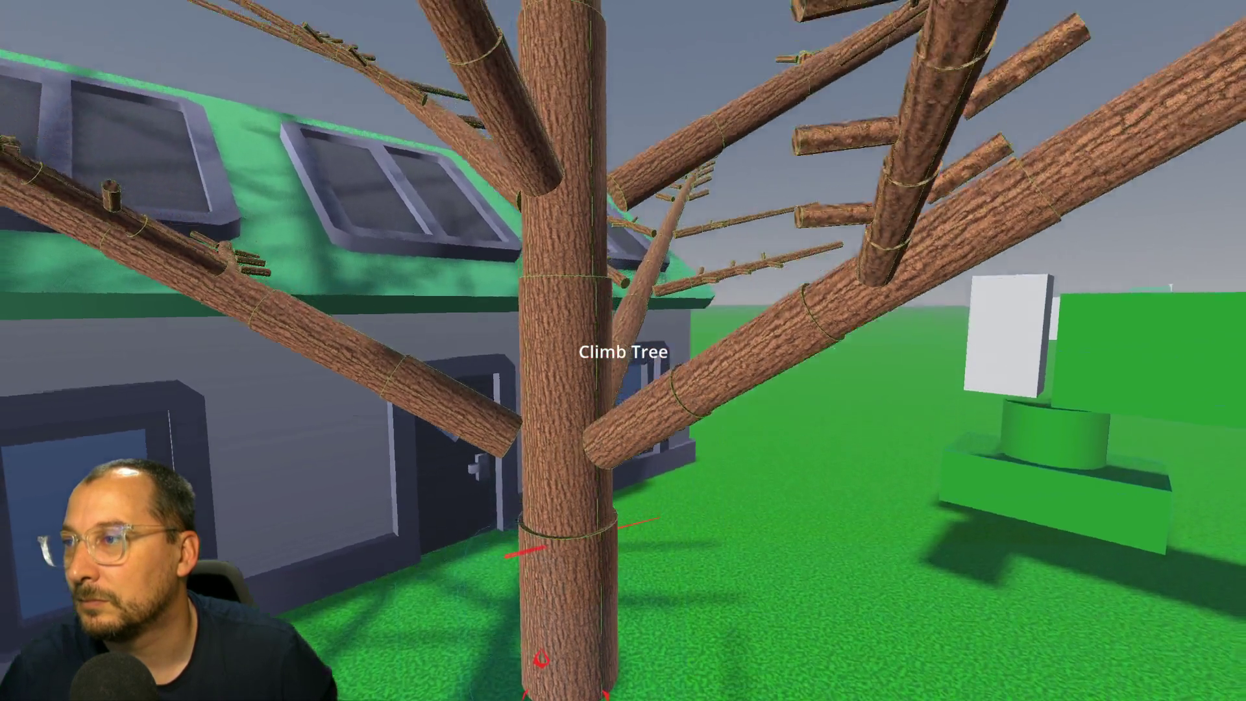
Comment out the 'top %s, bottom %s' print in controller_climbing.gd with # and save the script.
key(alt+Tab)
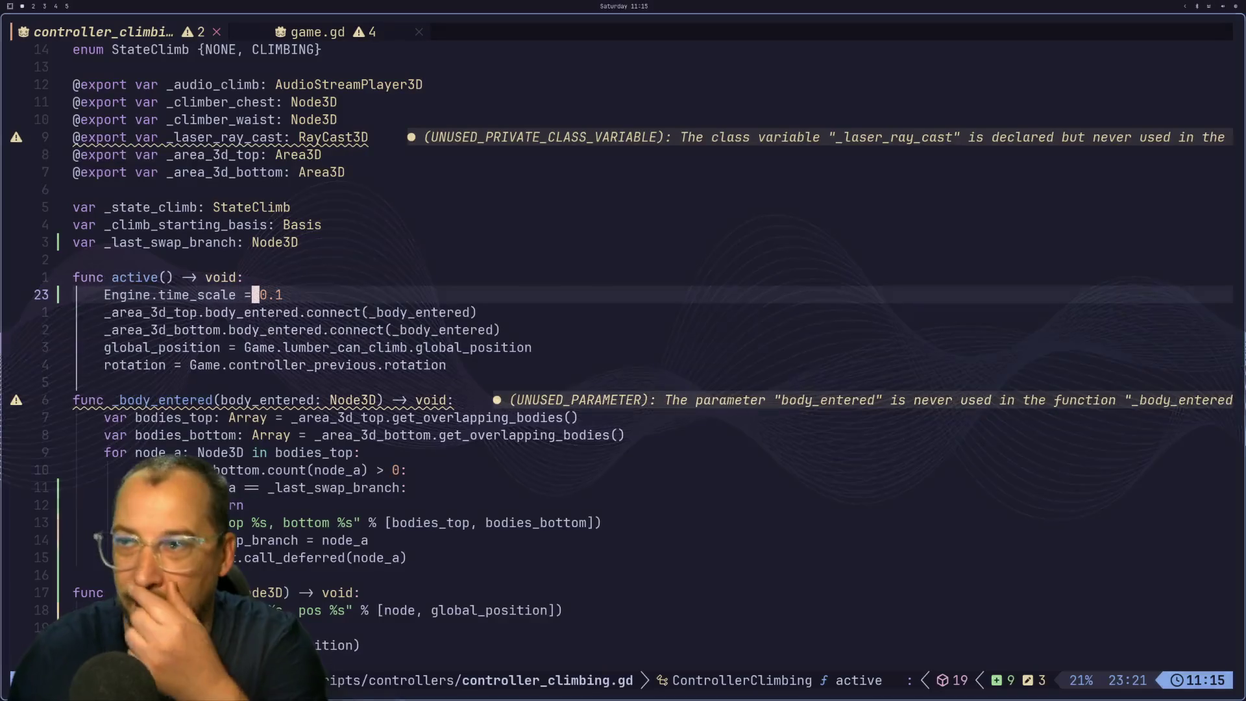
key(alt+Tab)
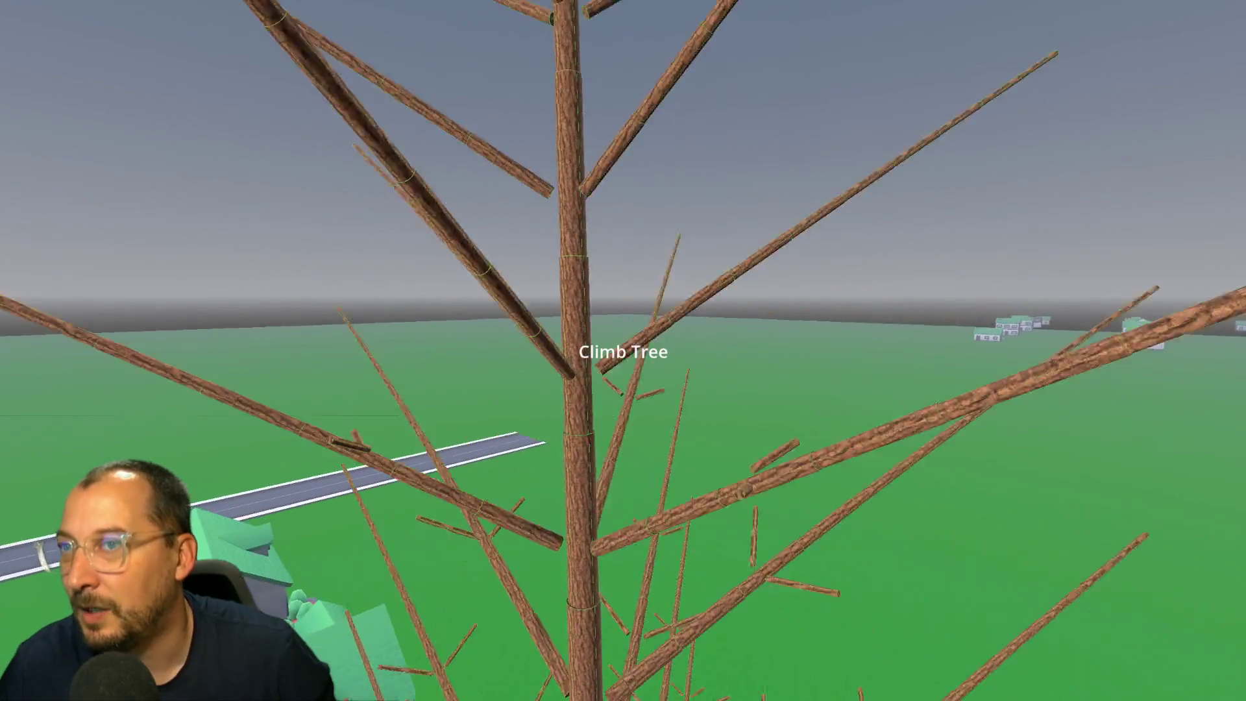
key(alt+Tab)
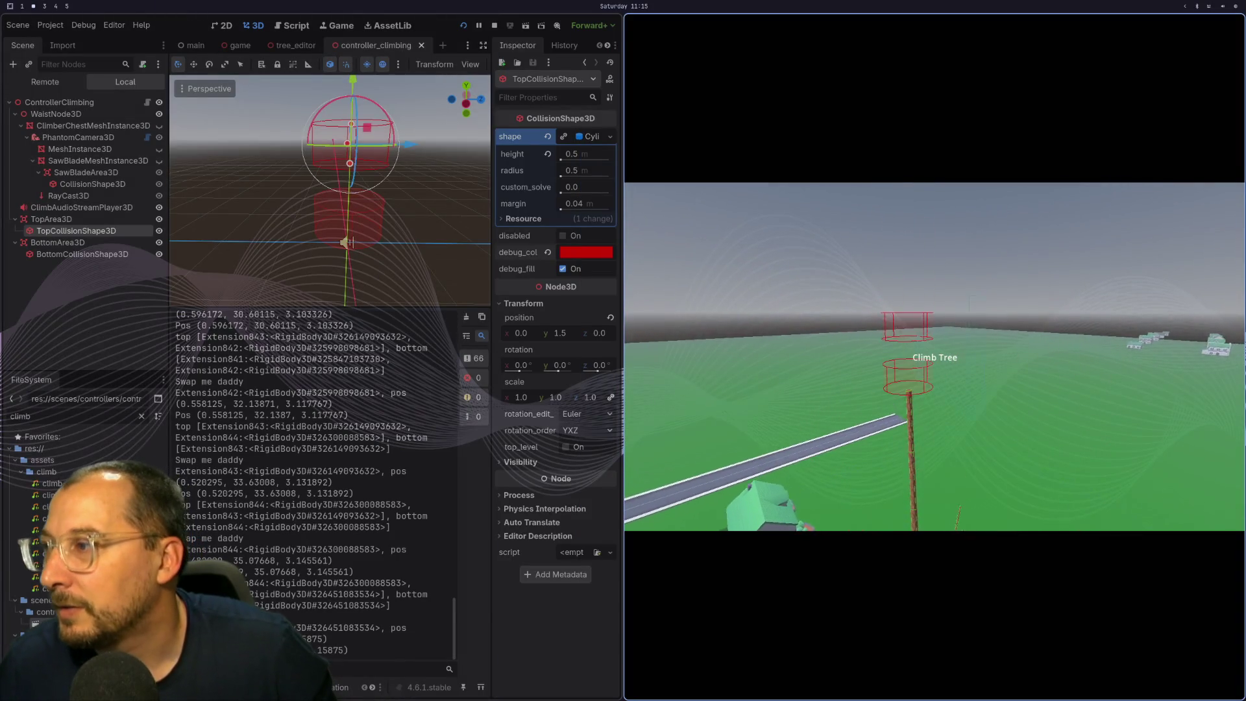
key(super+1)
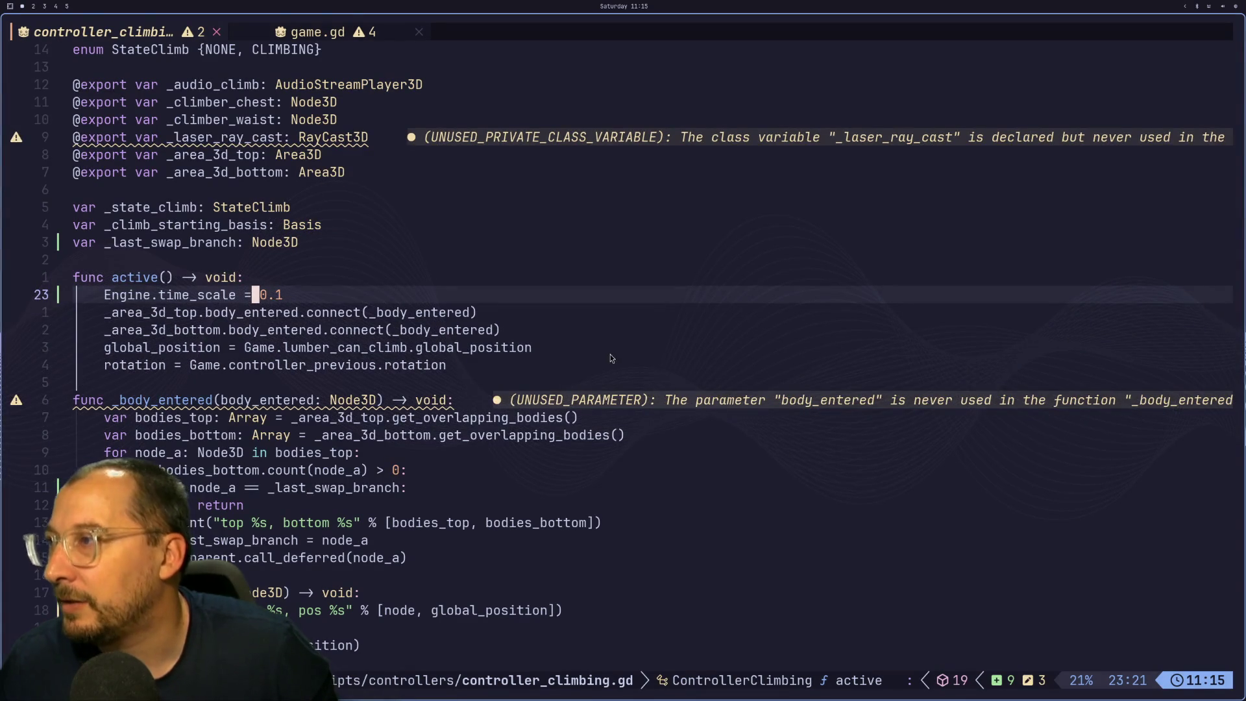
key(j)
key(j)
key(j)
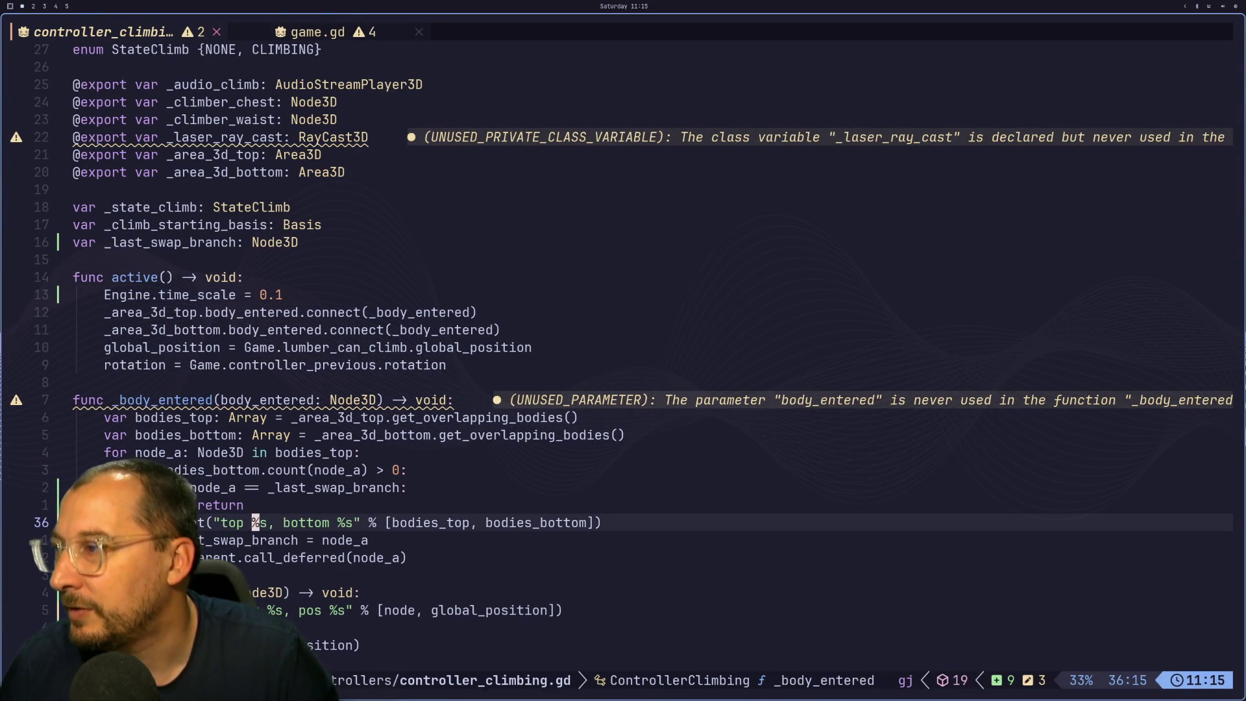
key(asciicircum)
text(i#)
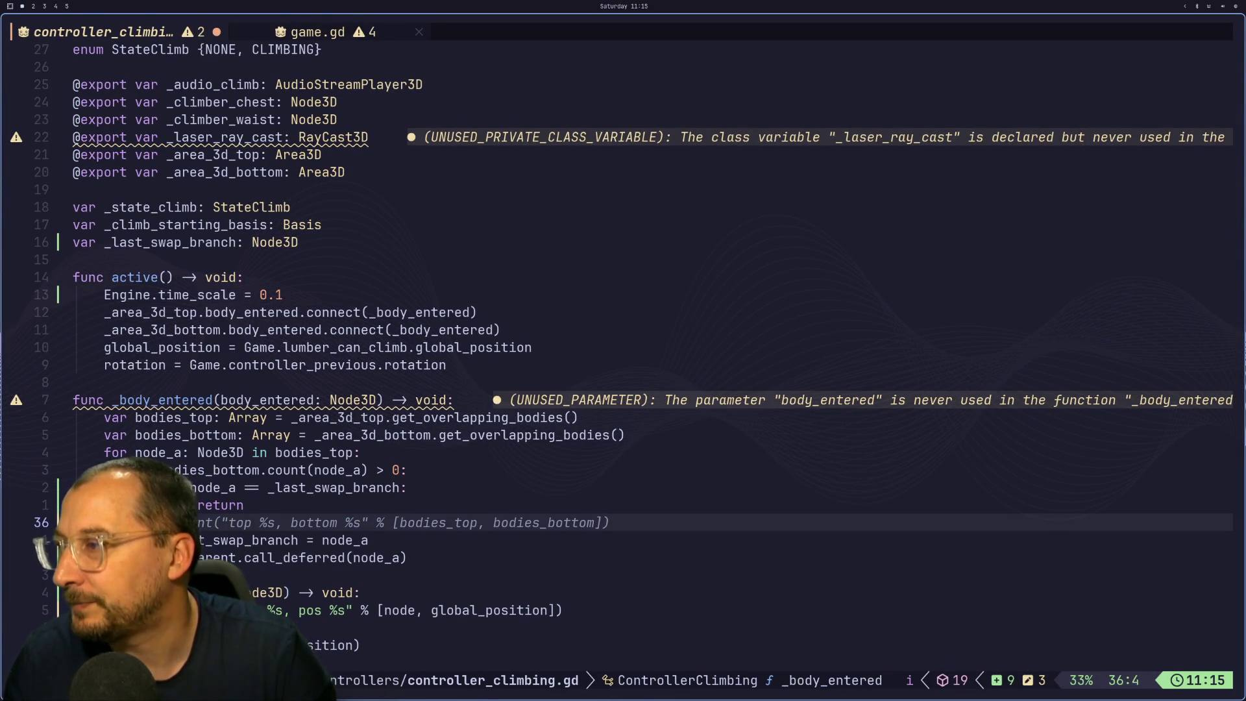
key(ctrl+s)
key(super+2)
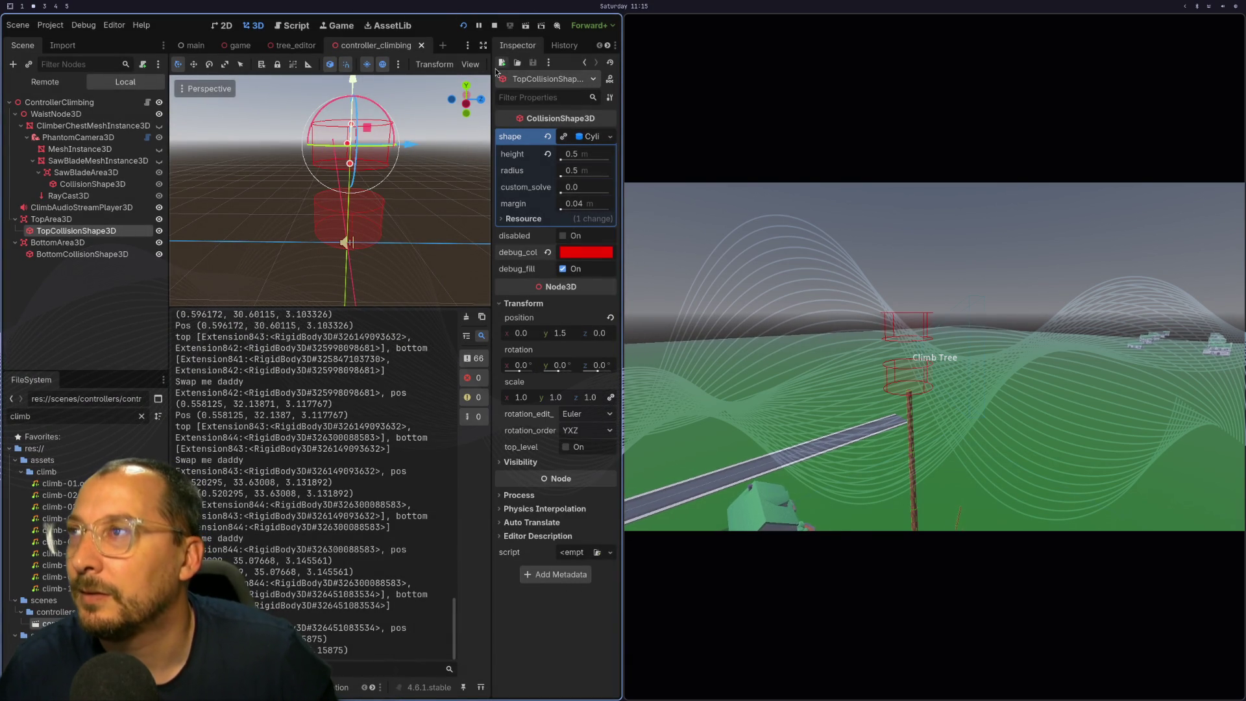
Restart the game and walk the player up to the tree trunk.
click(494, 25)
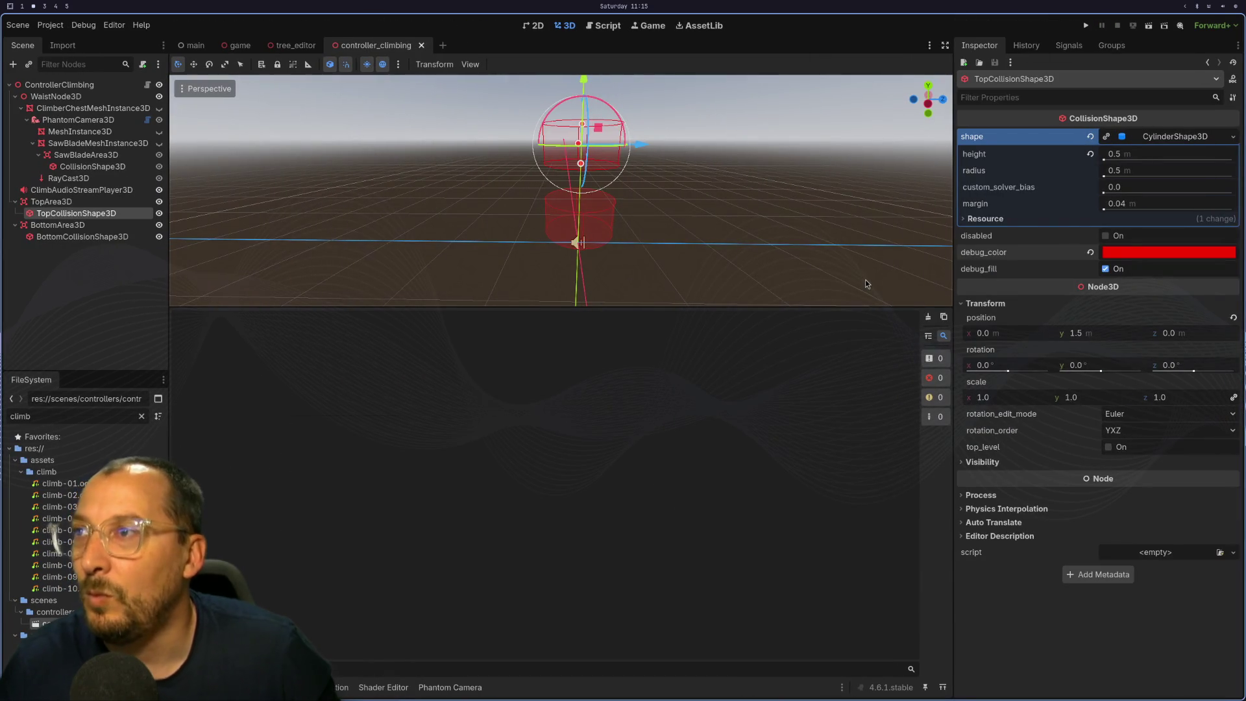
click(1086, 27)
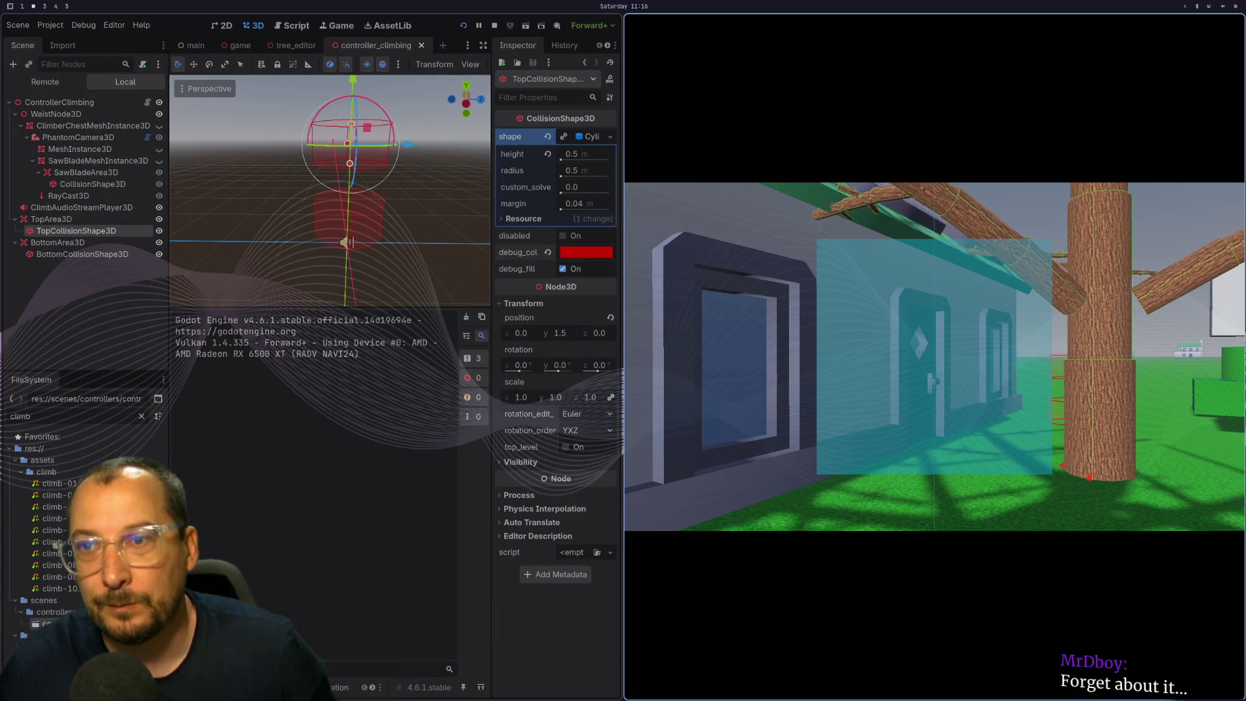
key(w)
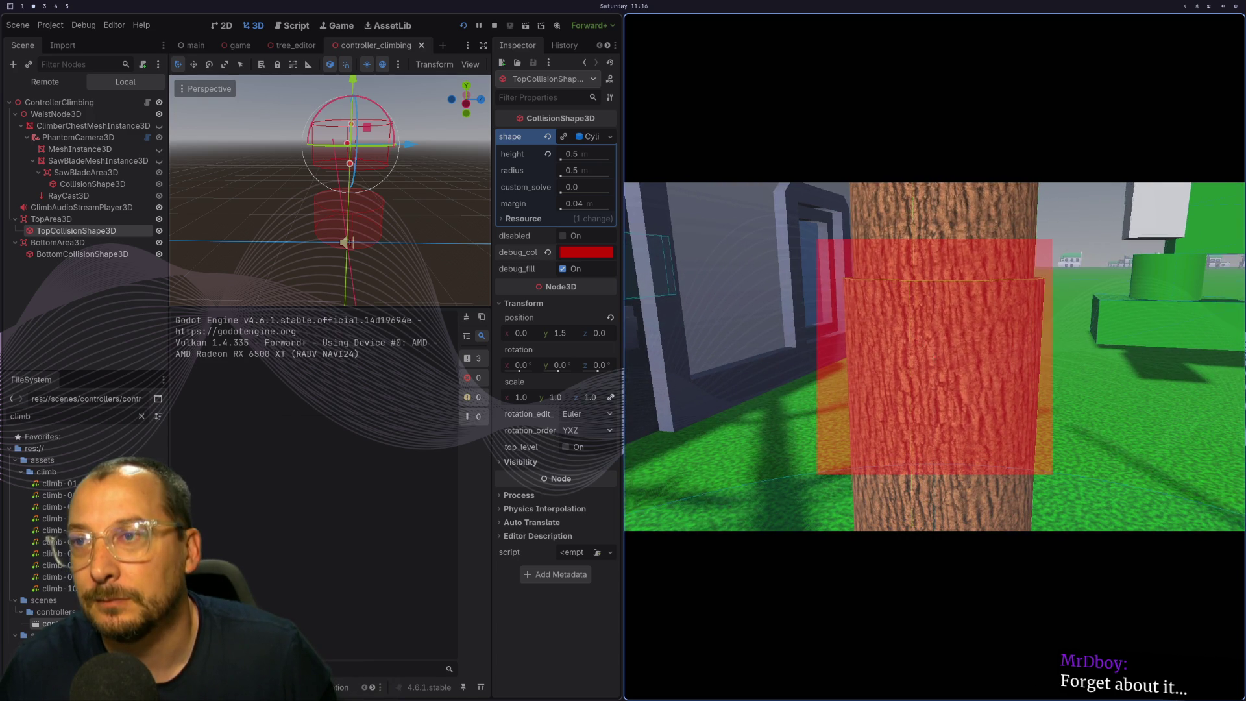
key(w)
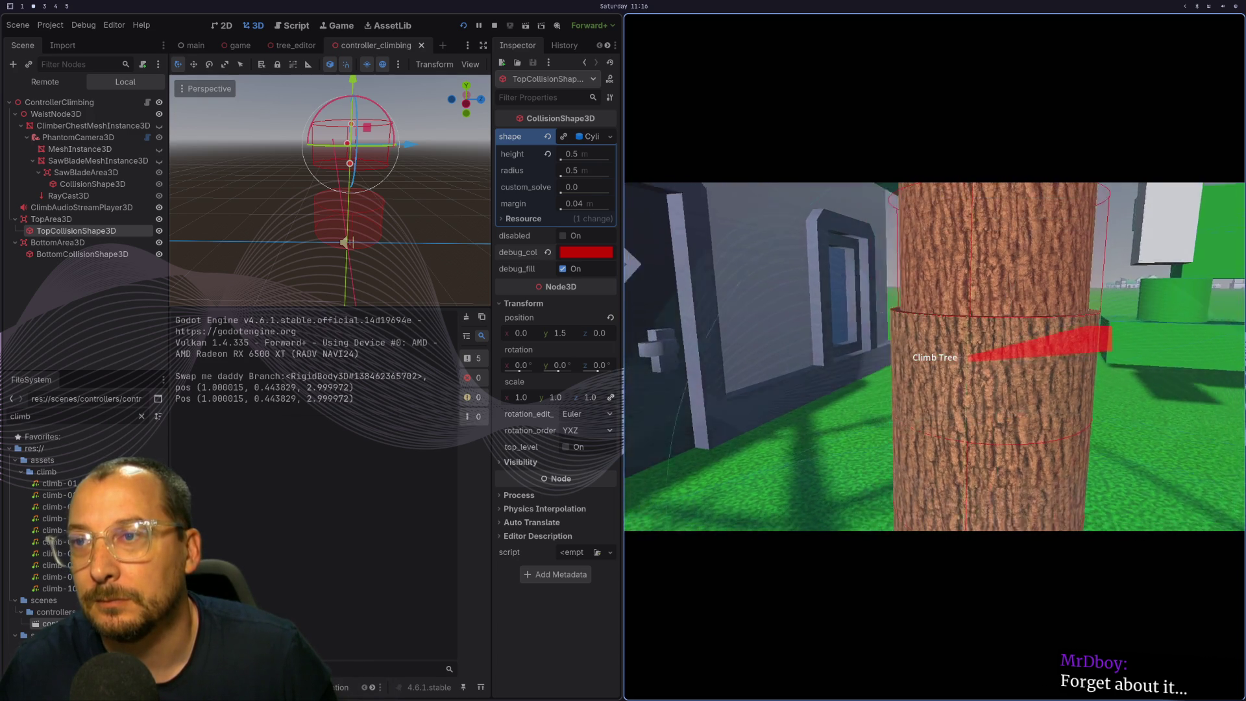
Back away from the trunk, then climb high up the tree while branch positions are logged.
key(s)
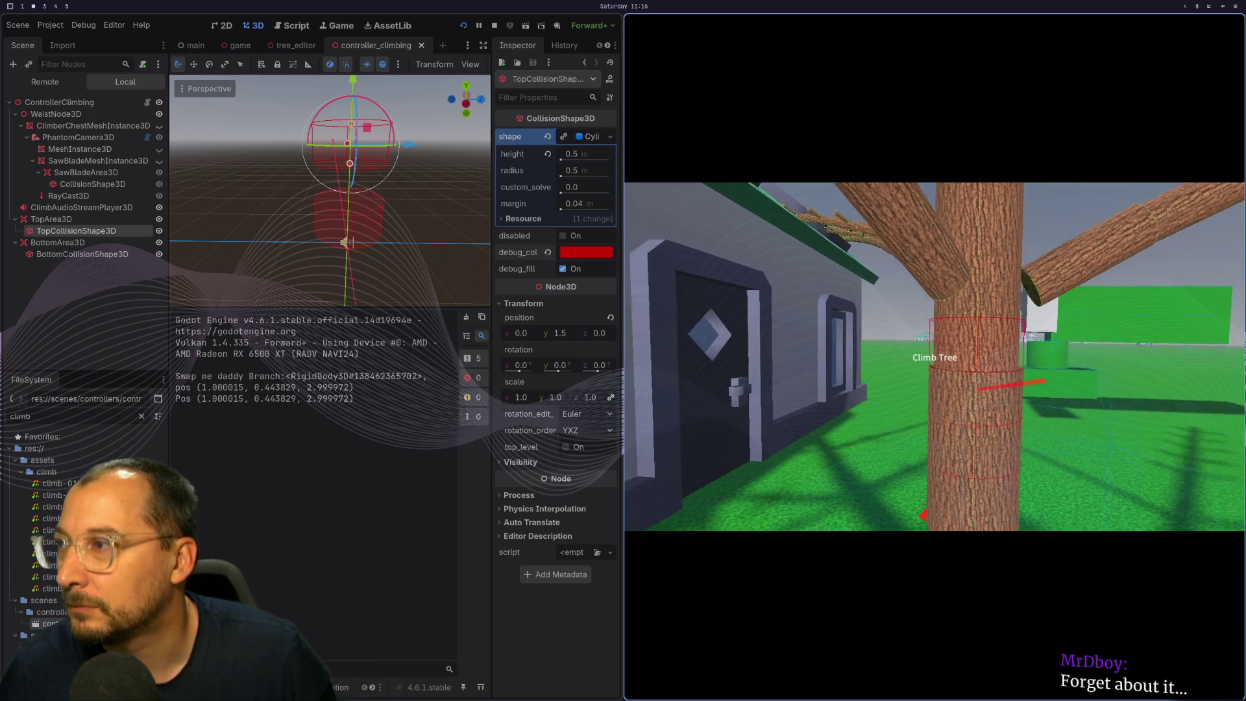
key(s)
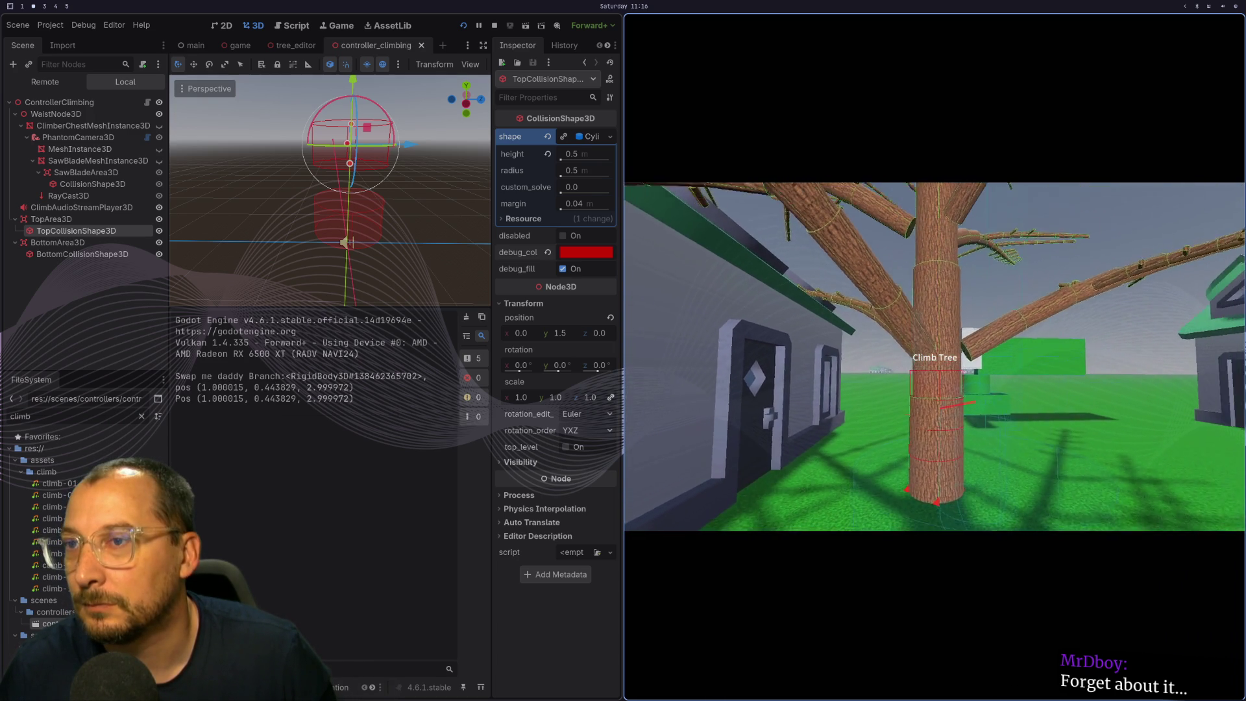
key(s)
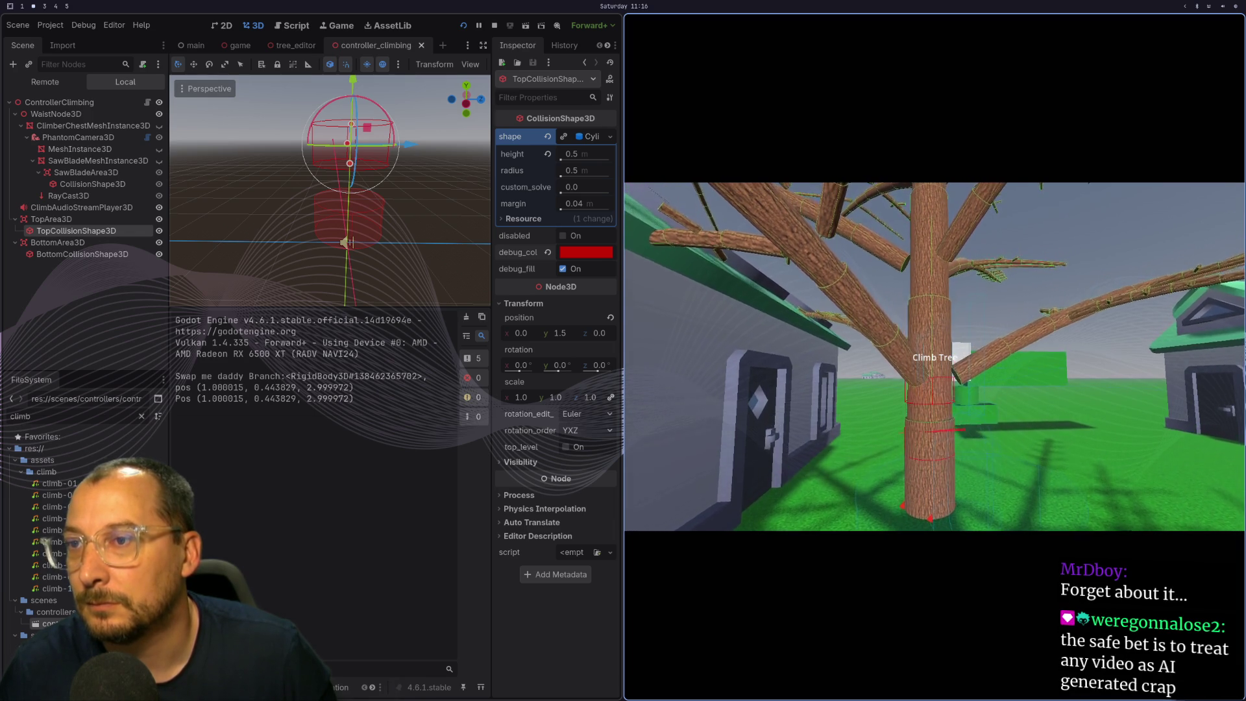
key(w)
key(w)
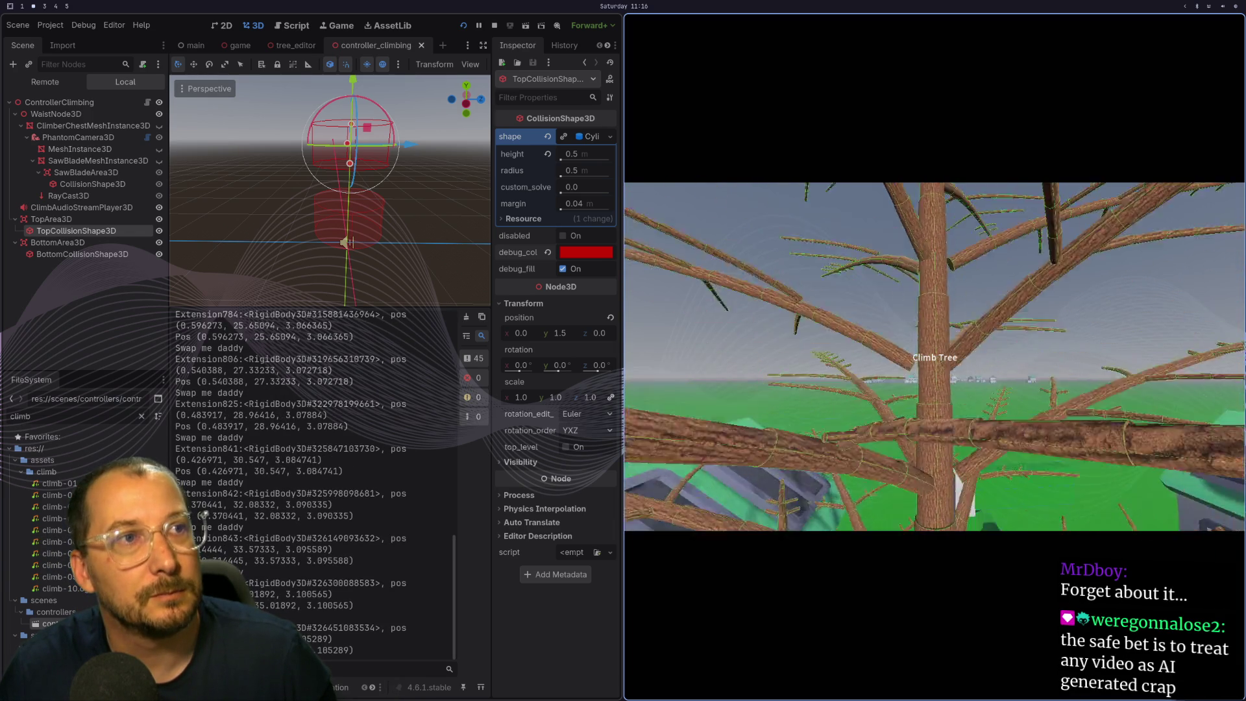
key(w)
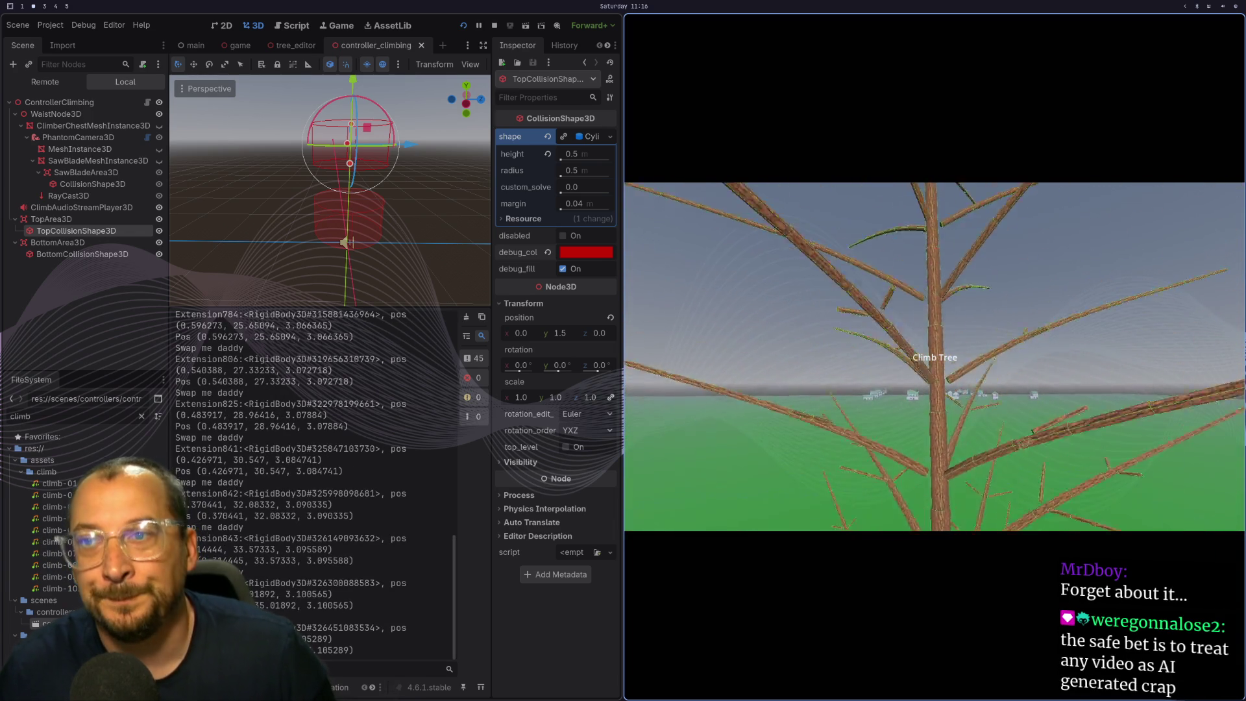
key(w)
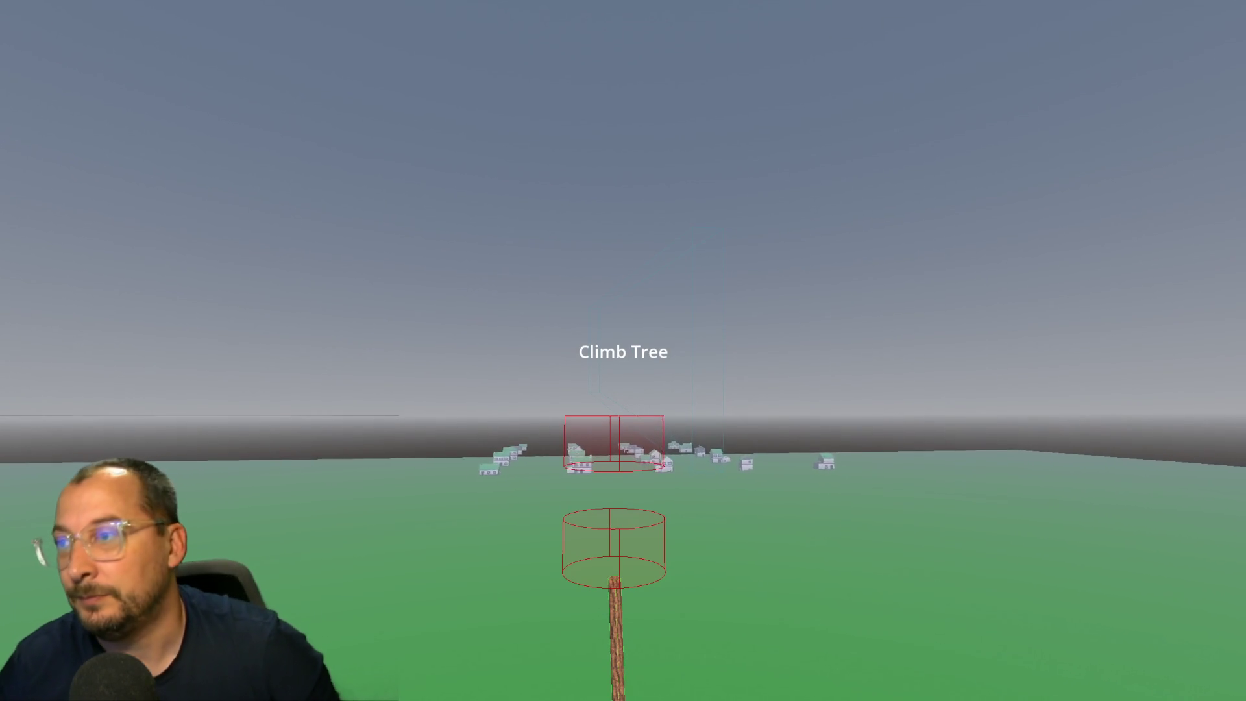
Finish climbing to about 36.4 units up the trunk and close the game with Escape.
mouse_move(623, 350)
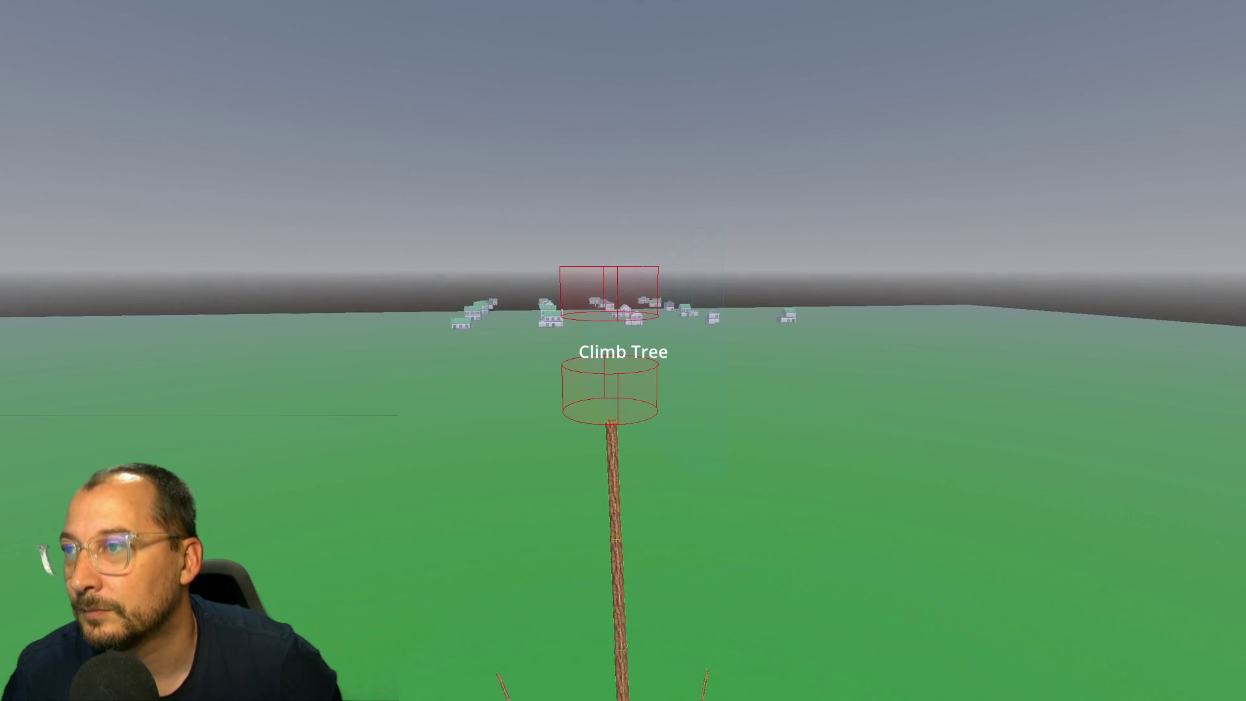
key(Escape)
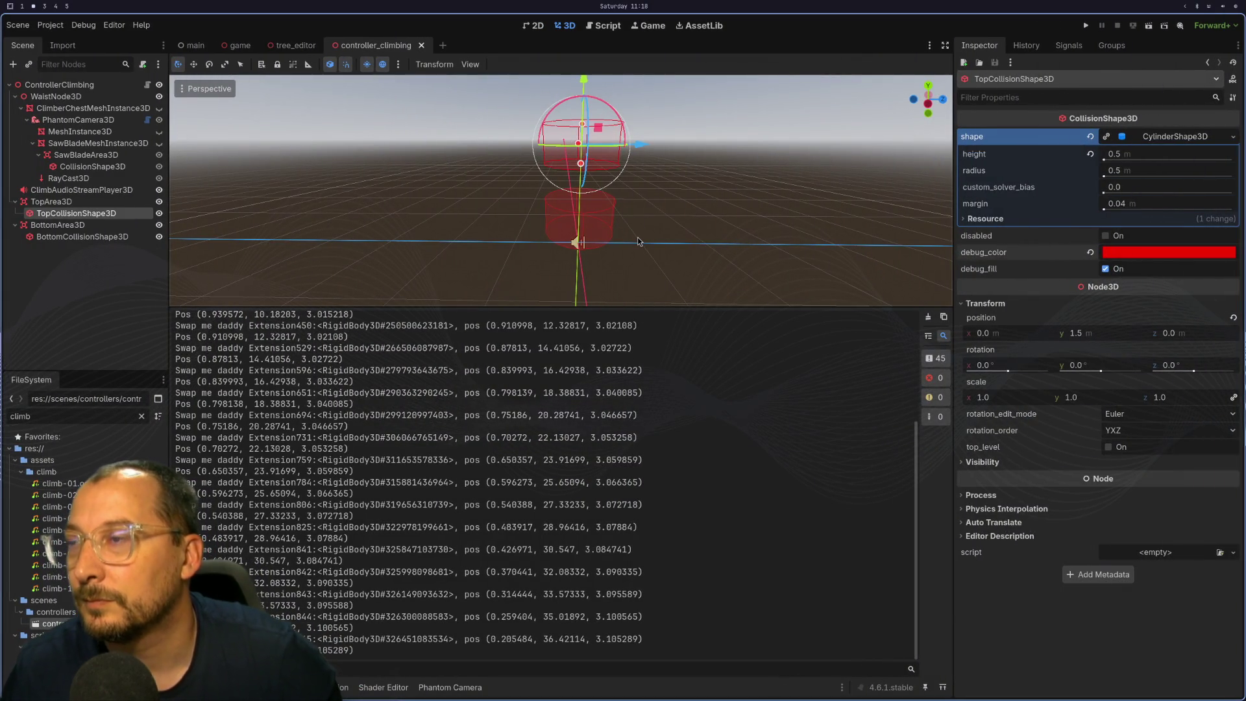
Select BottomCollisionShape3D and try y positions of 0.25 and then 0.6.
scroll(637, 237, up, 2)
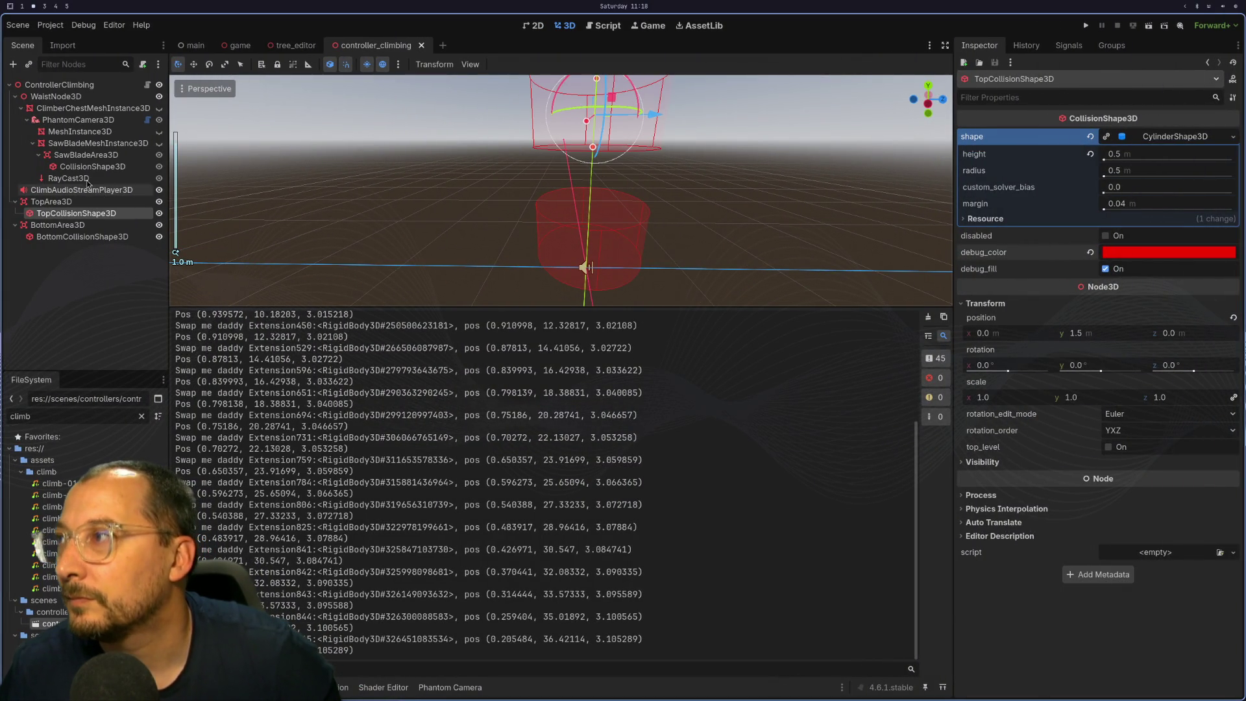
click(93, 236)
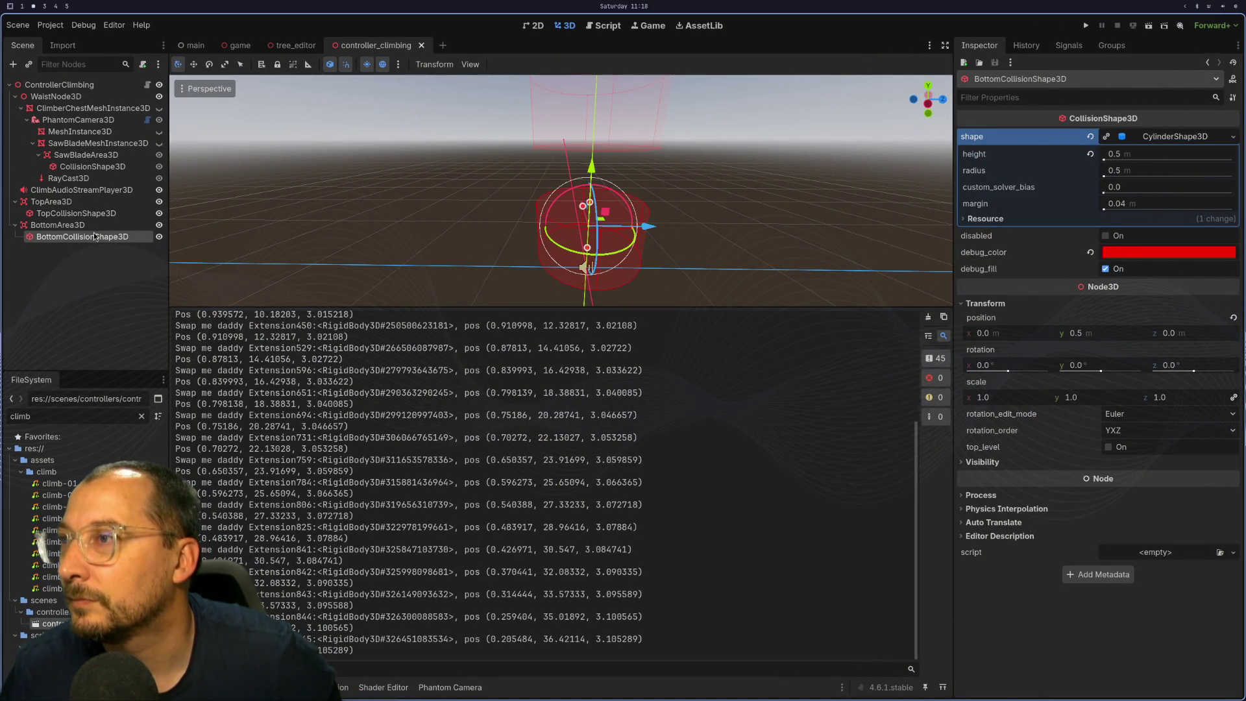
scroll(723, 235, up, 4)
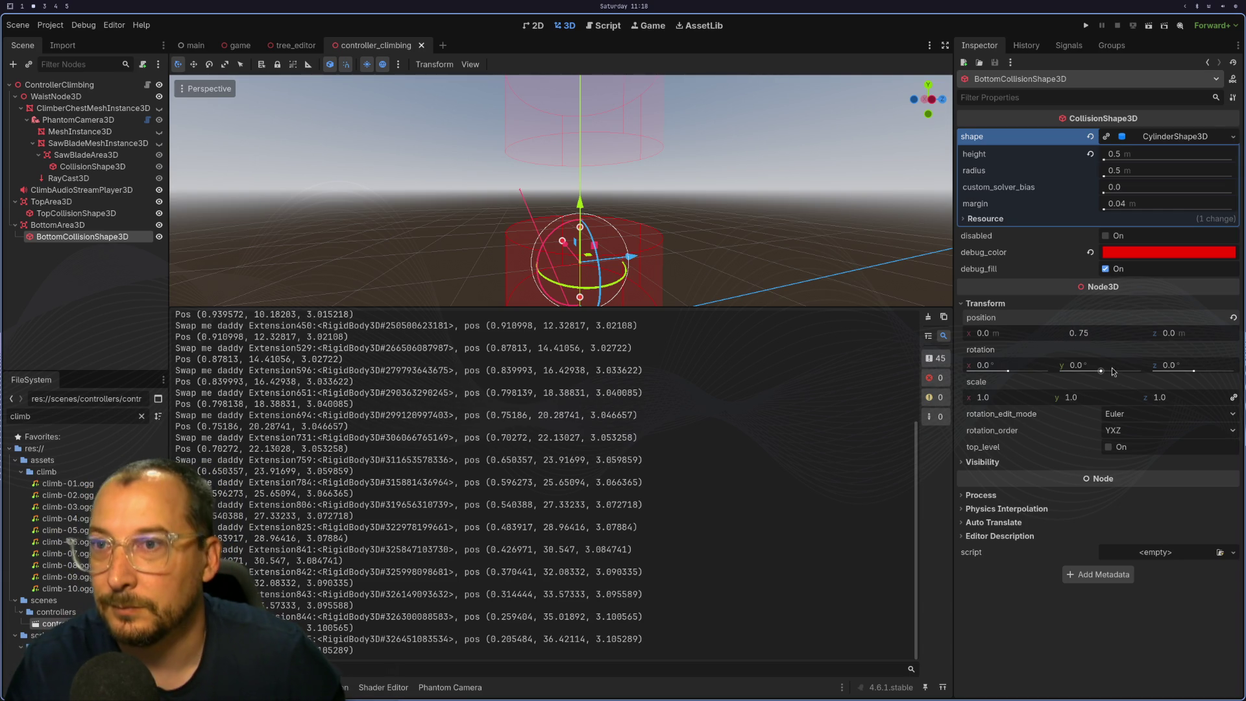
text(0)
click(1180, 335)
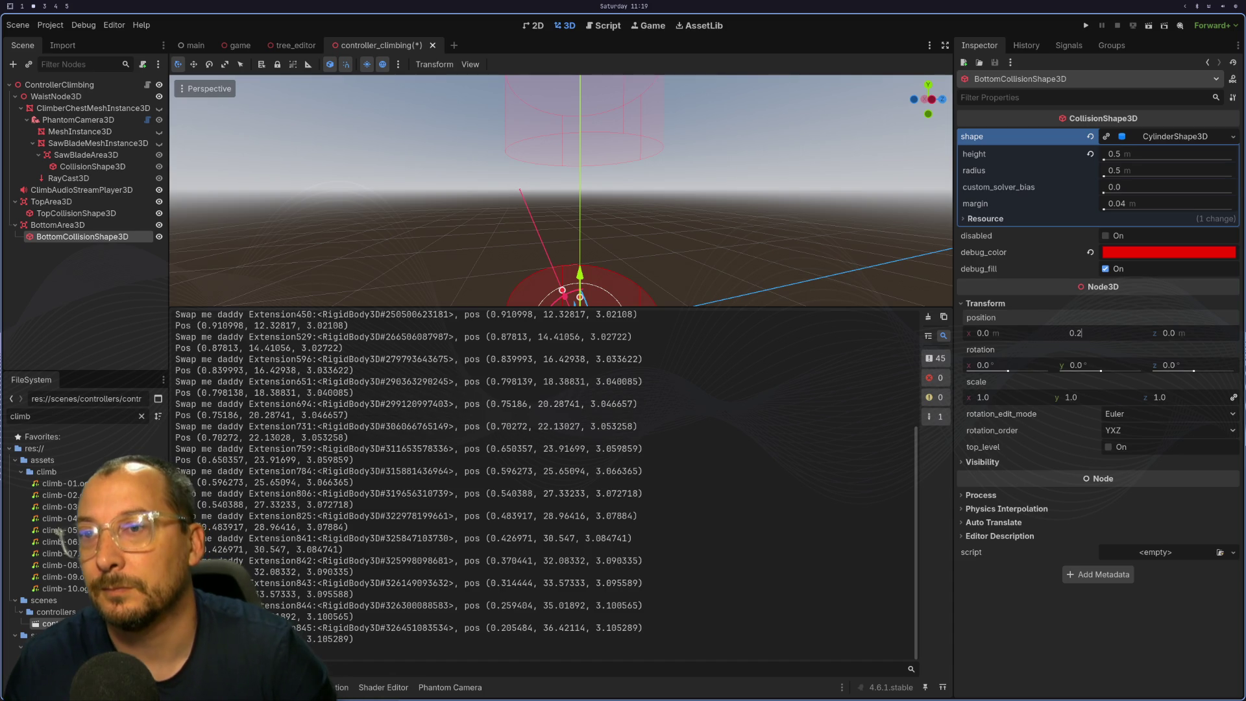
key(Tab)
scroll(652, 167, down, 5)
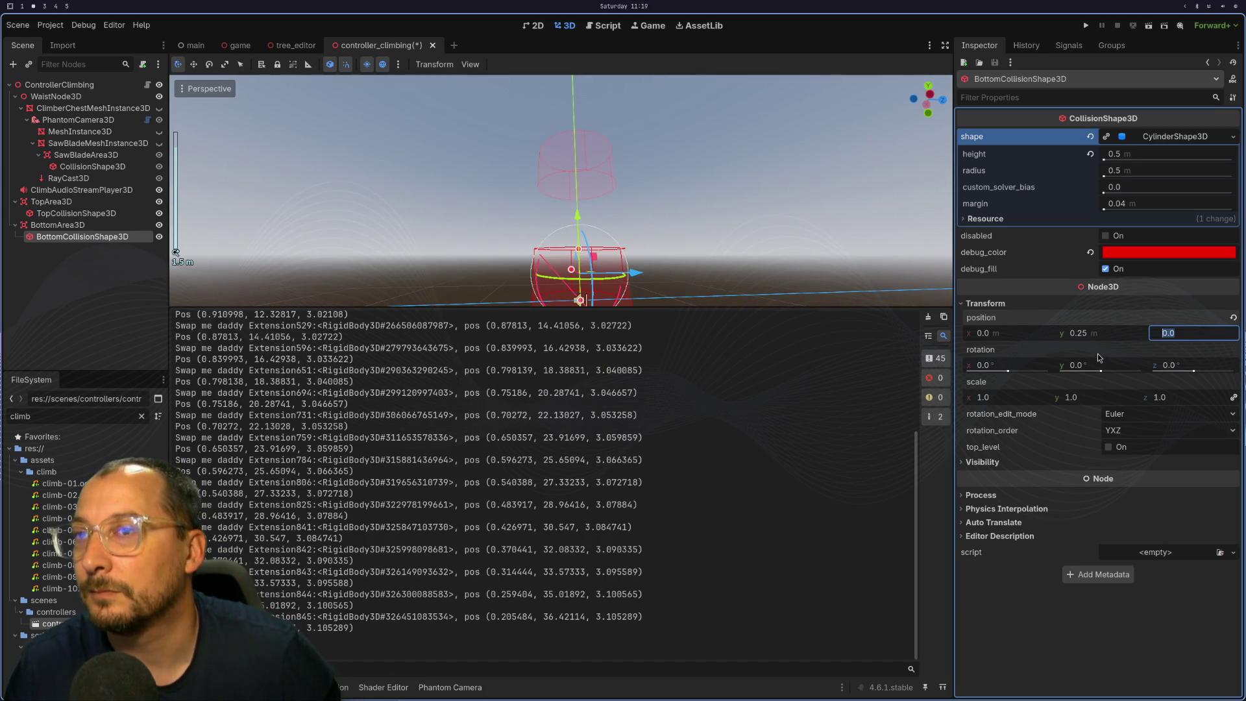
click(1106, 341)
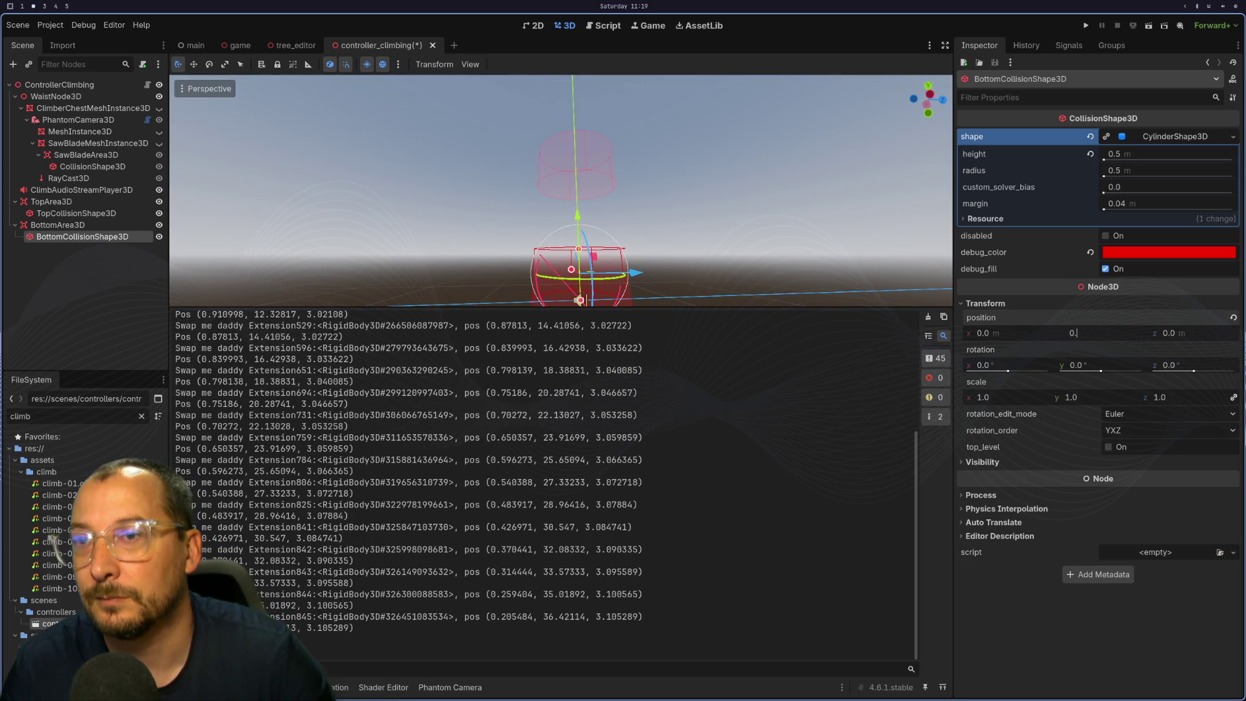
text(6)
key(Tab)
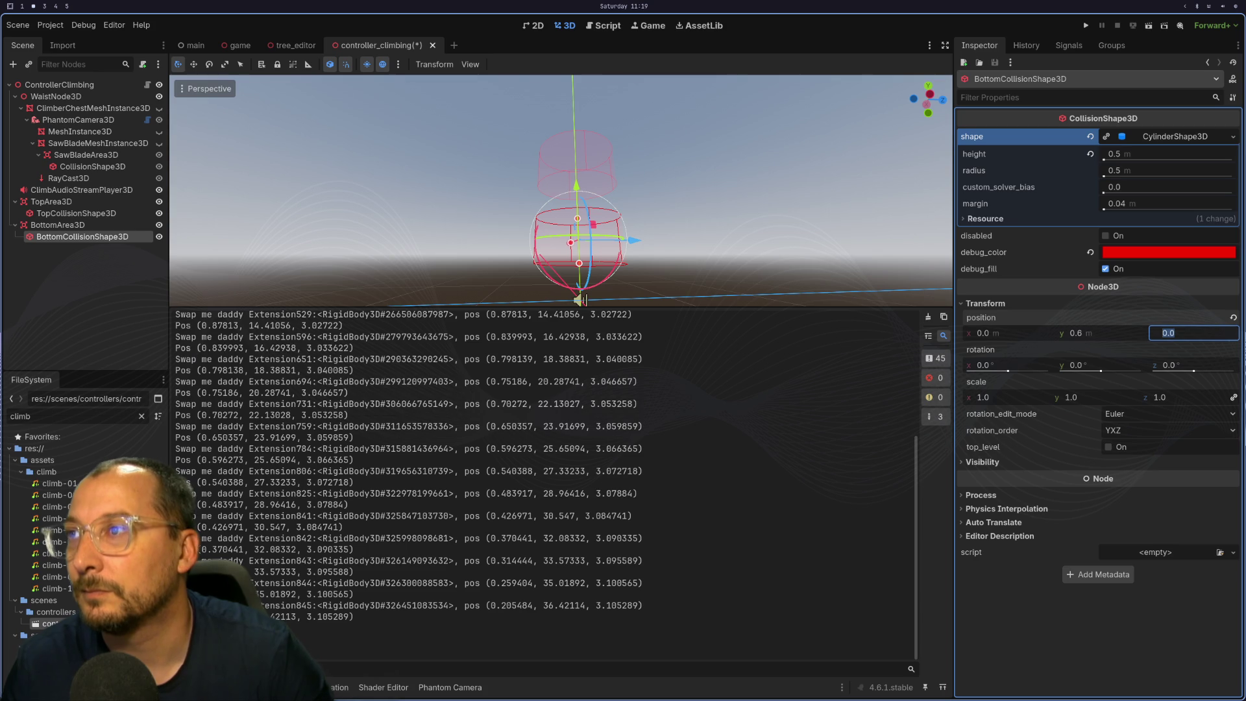
Fine-tune the bottom shape's y position to 0.8 and run the project.
drag(561, 200, 572, 176)
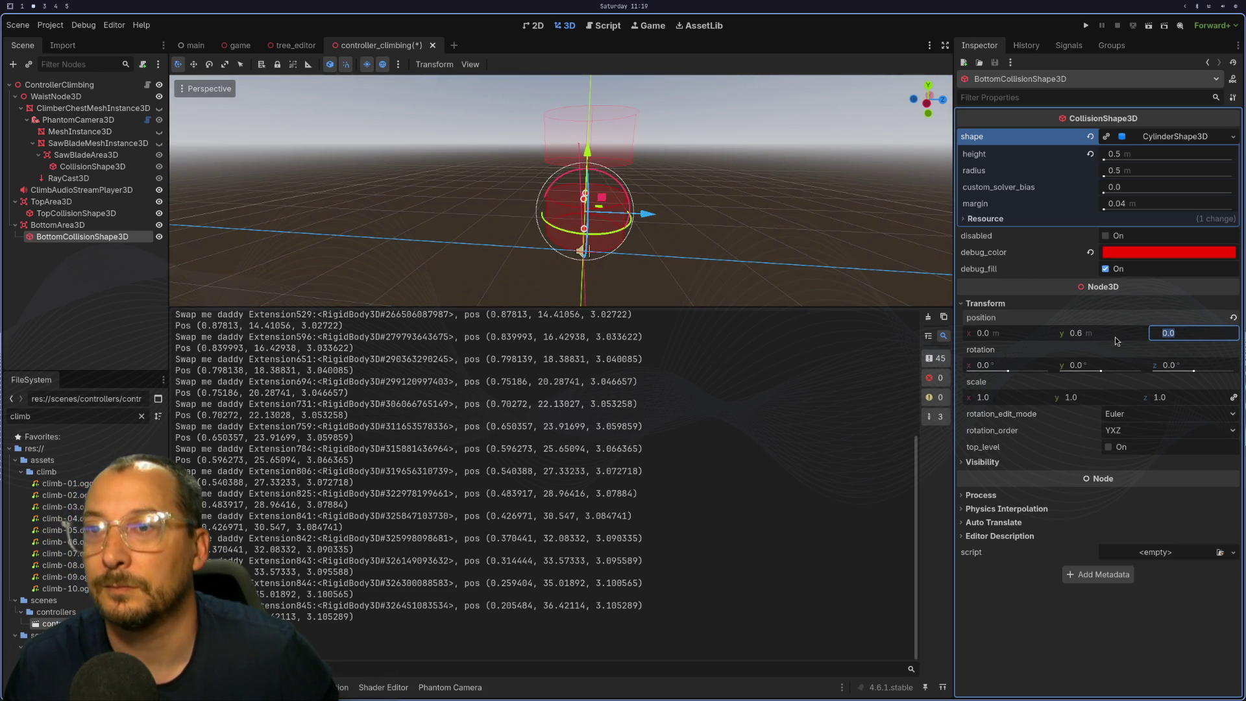
scroll(1116, 337, up, 1)
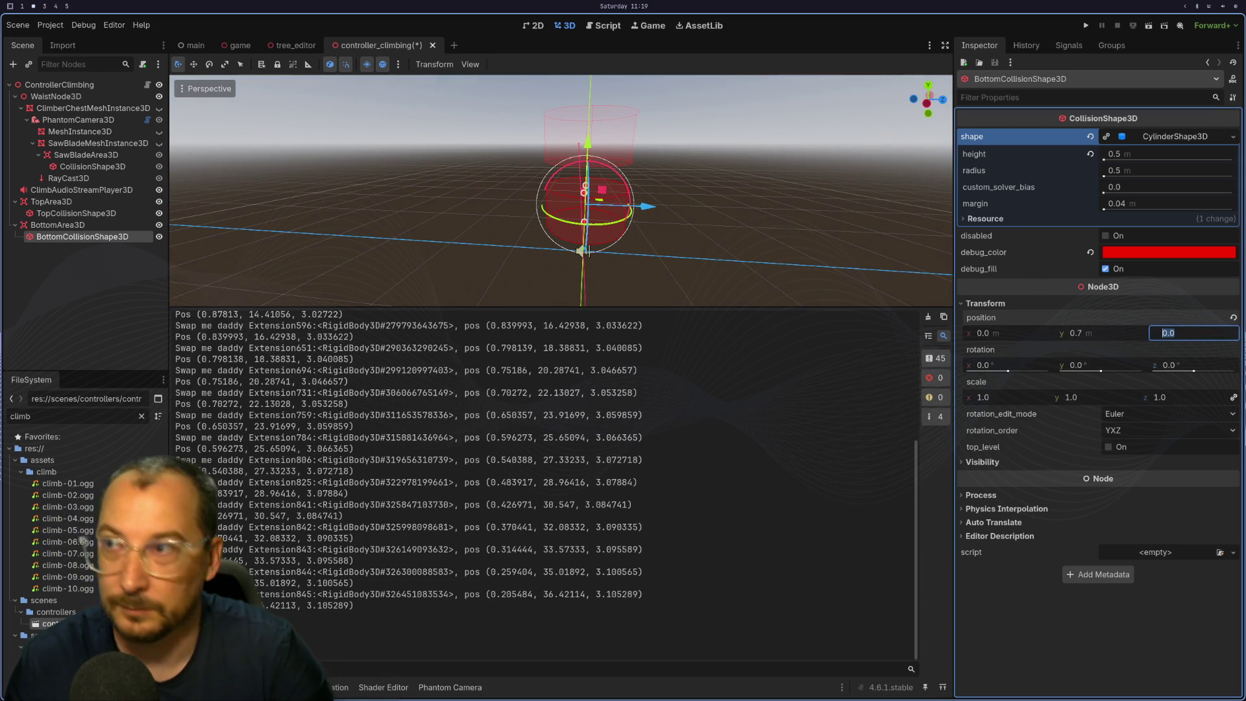
click(1093, 333)
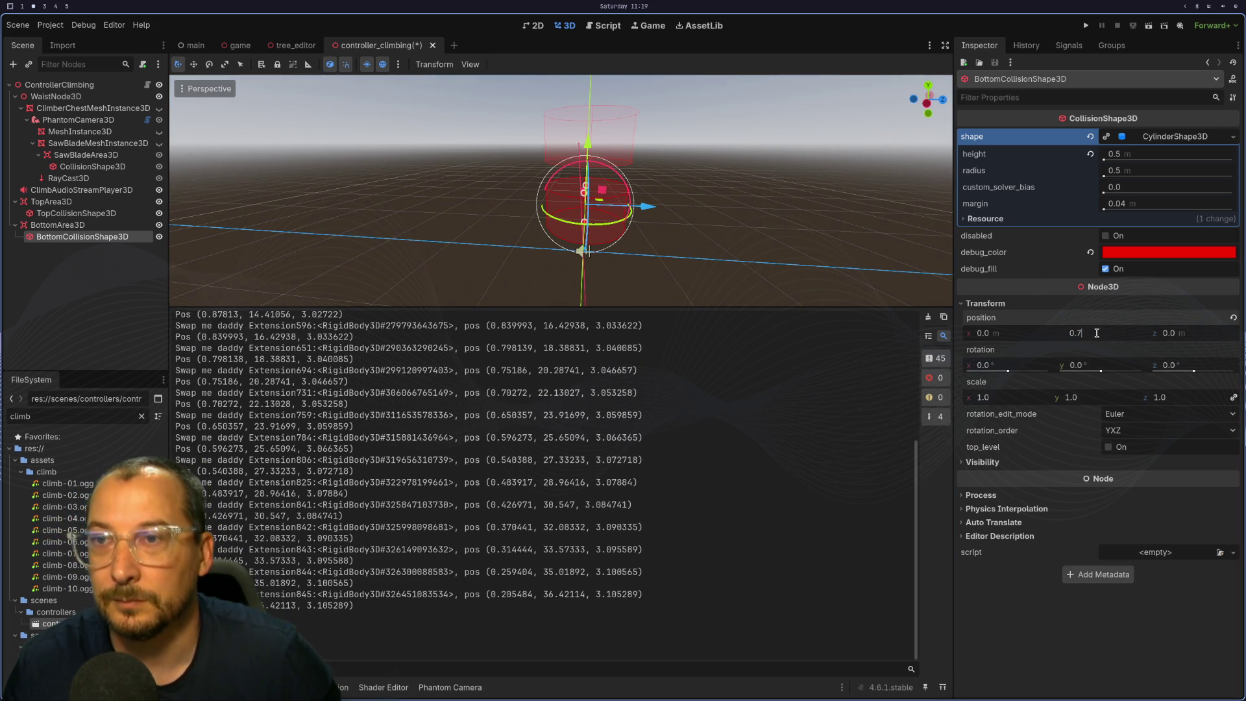
text(0.8)
key(Tab)
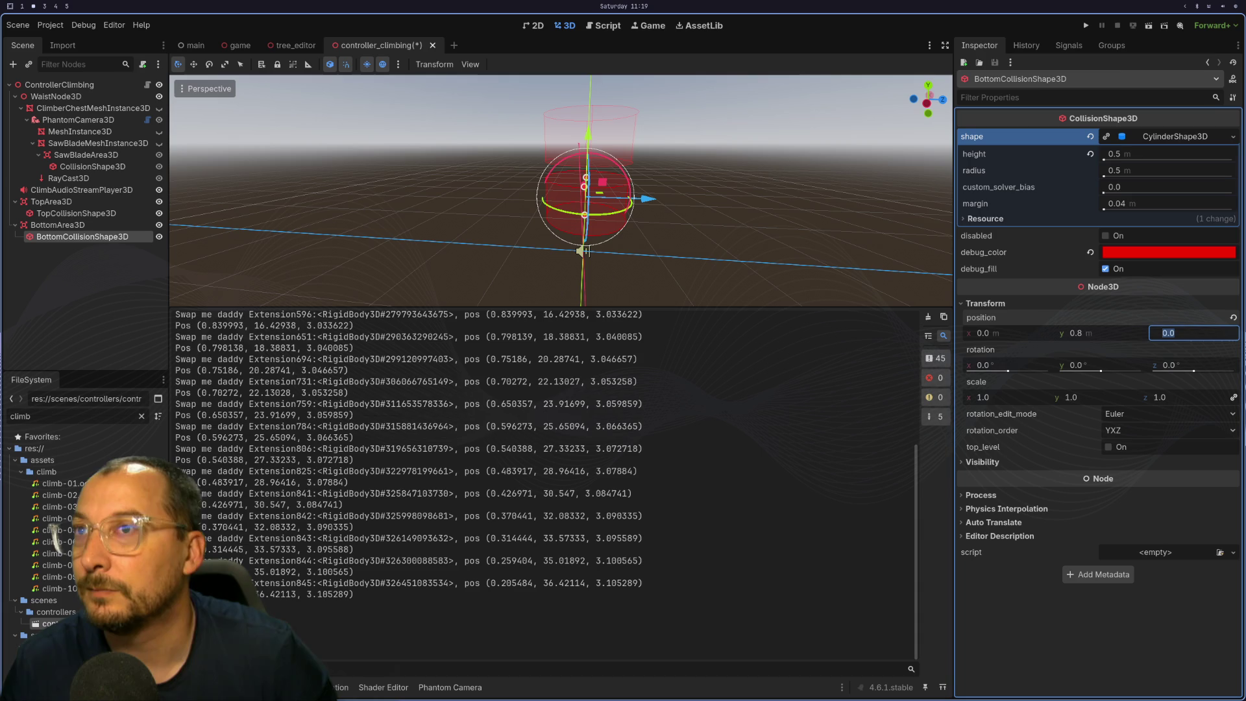
click(1088, 30)
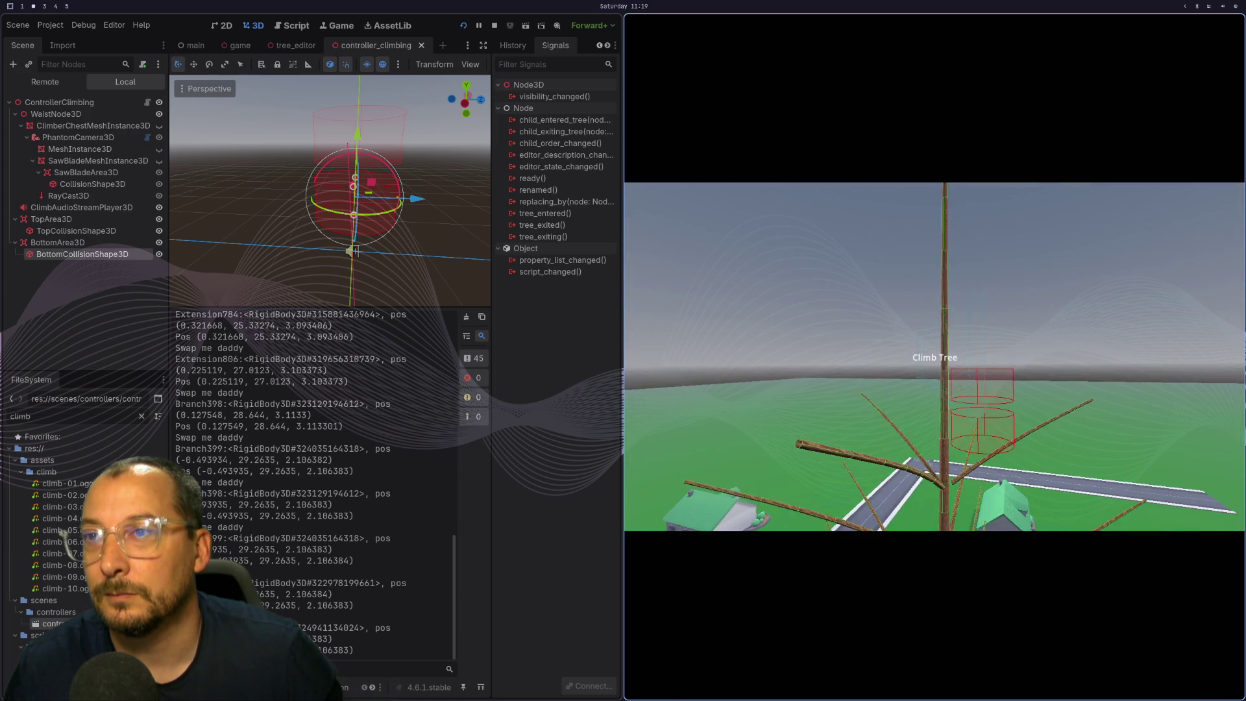
Stop the game with F8 after climbing to about 29.26 units.
key(F8)
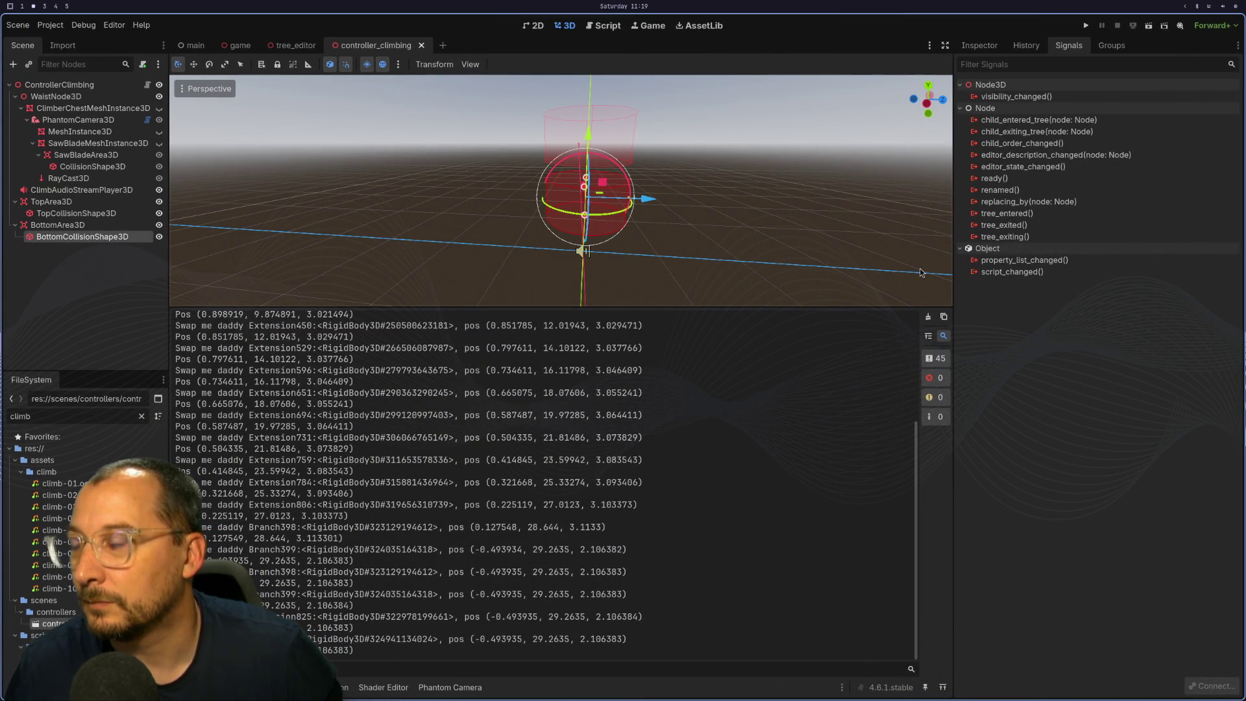
Run the project again from the top-right play button.
click(1088, 25)
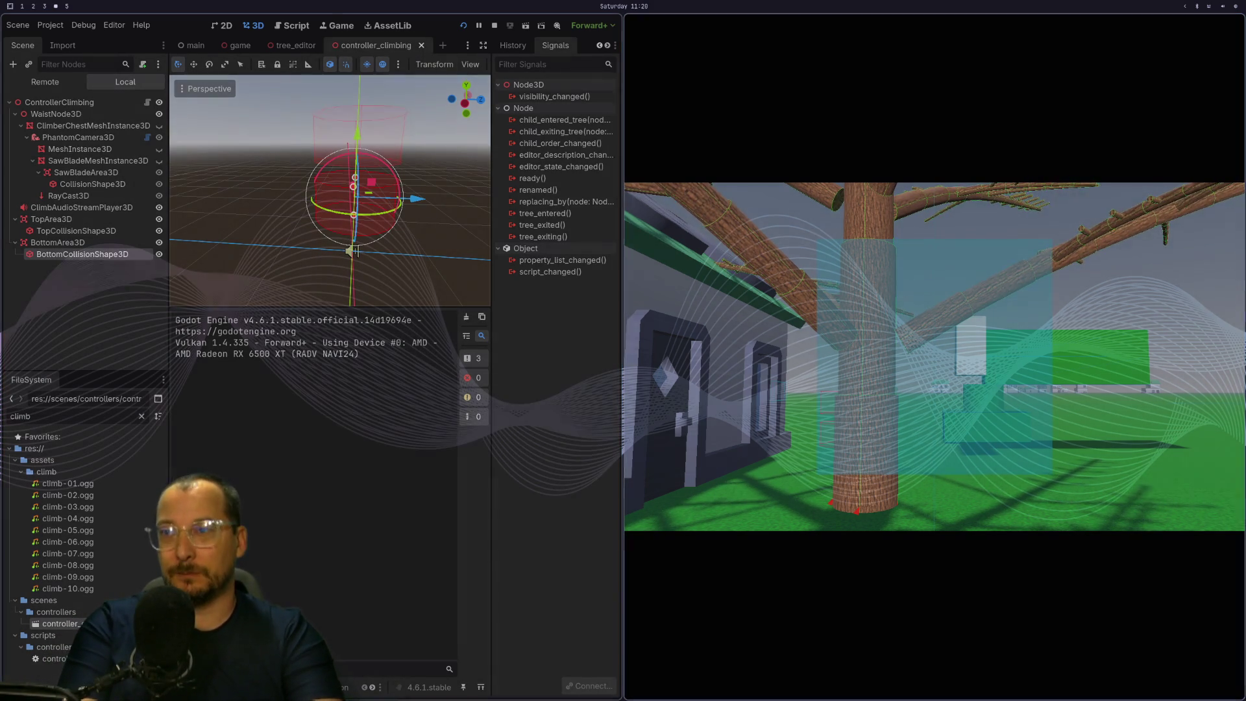
Walk to the trunk, climb to about 29.48 units and back down, then stop the game.
key(w)
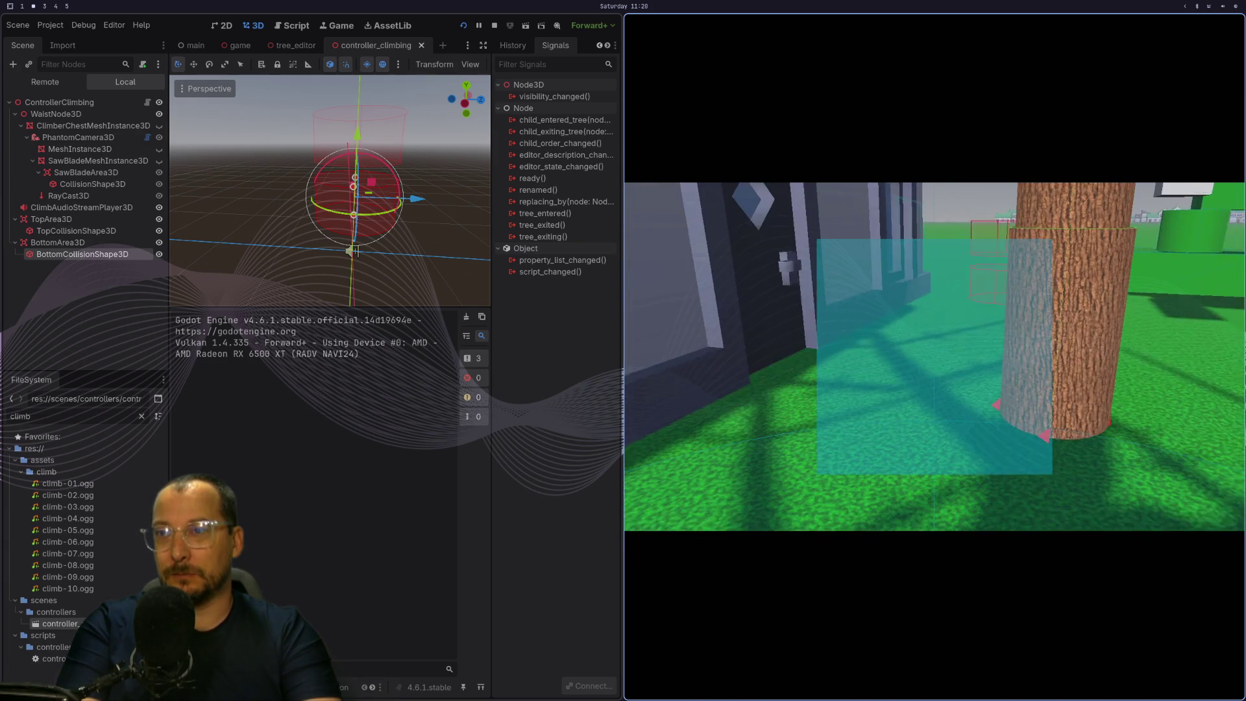
key(a)
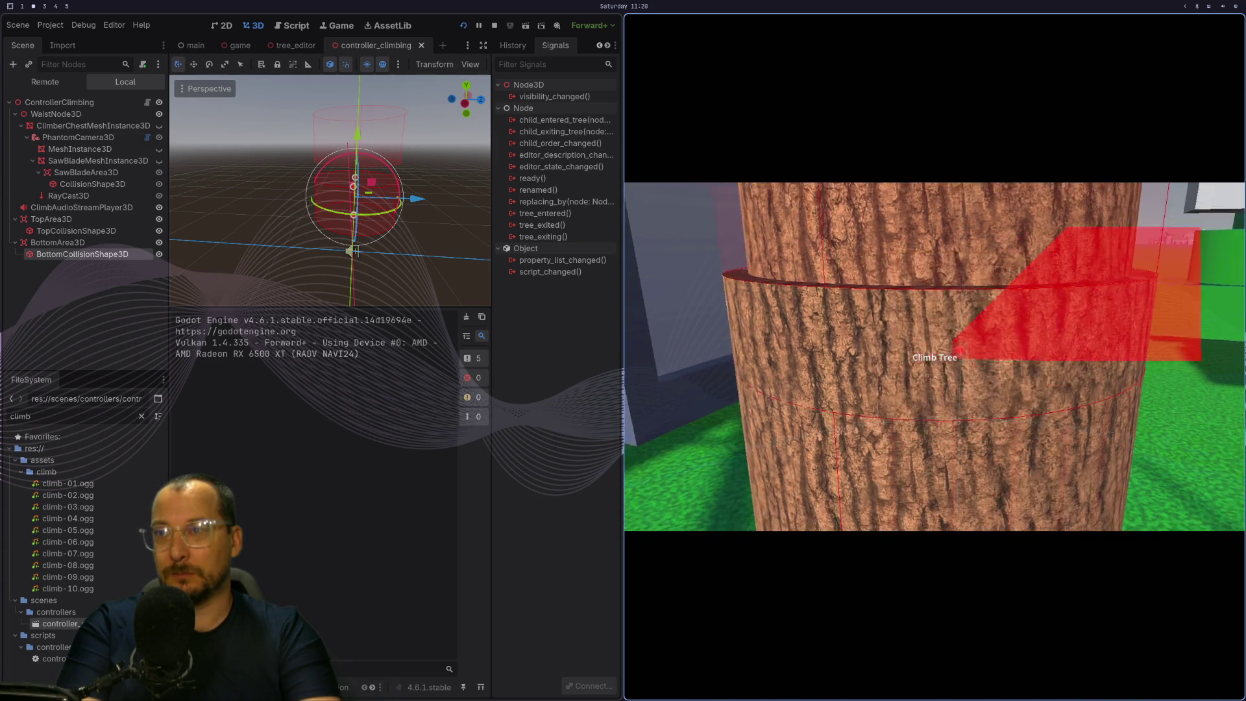
key(w)
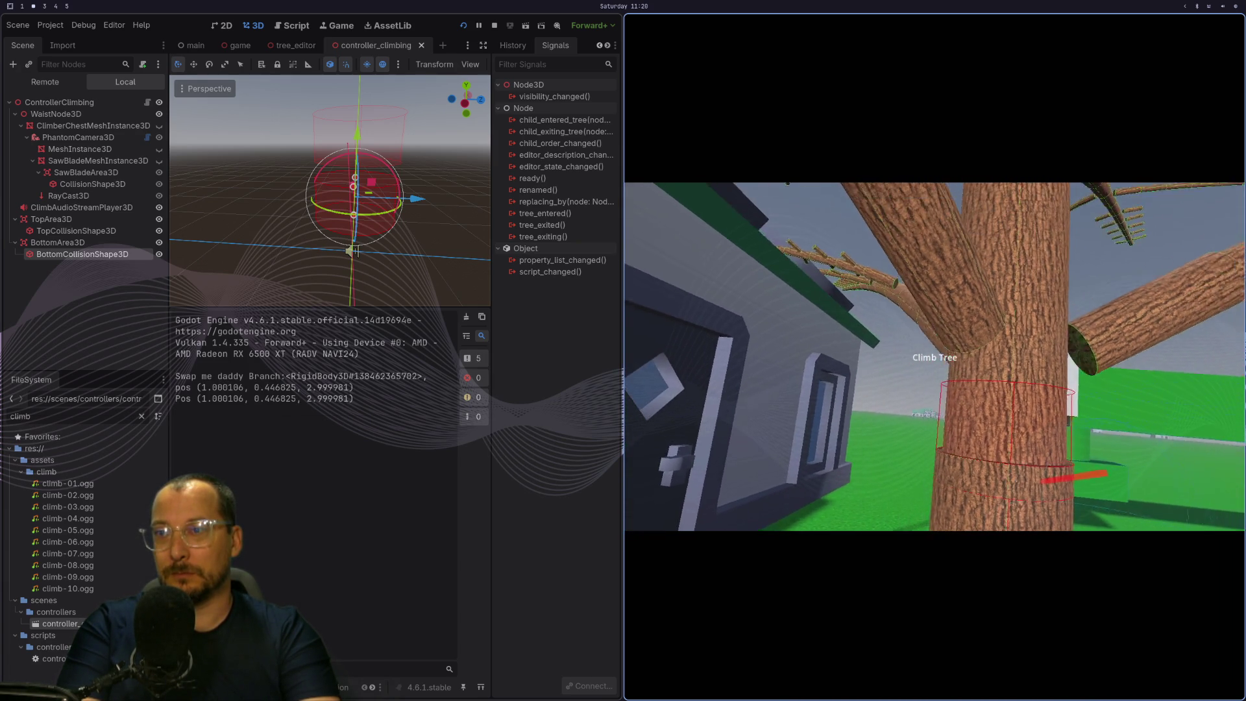
key(s)
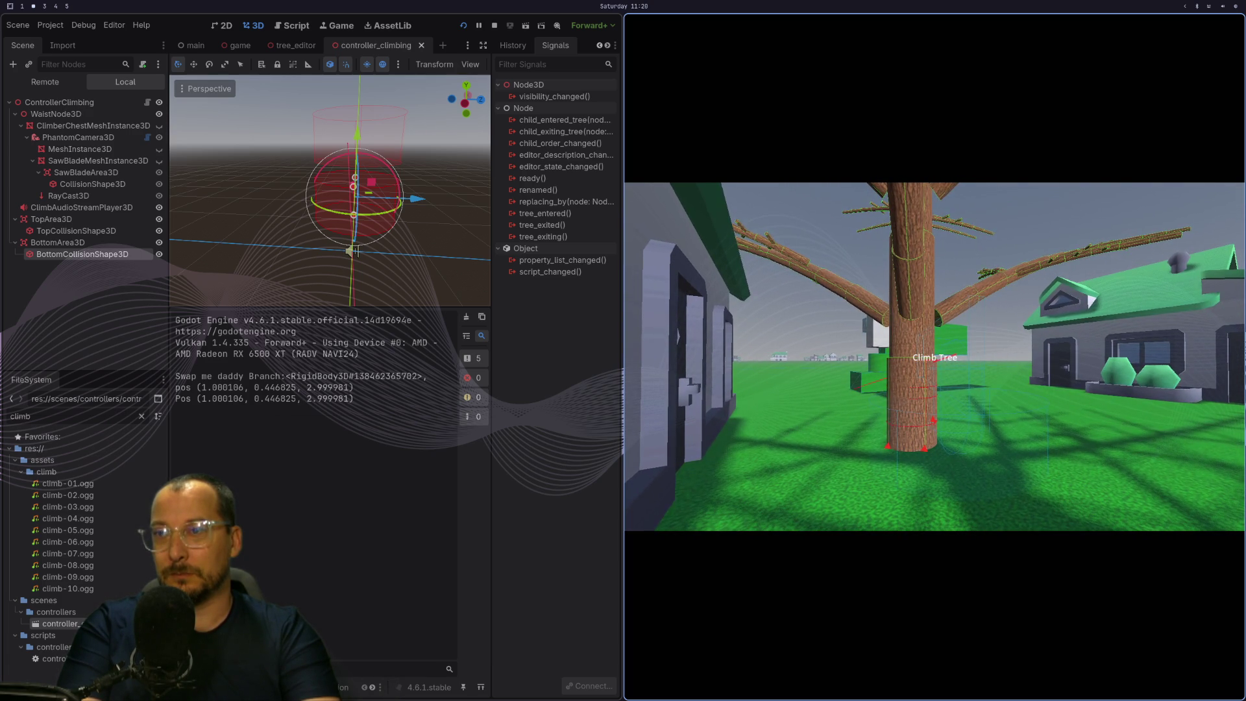
key(d)
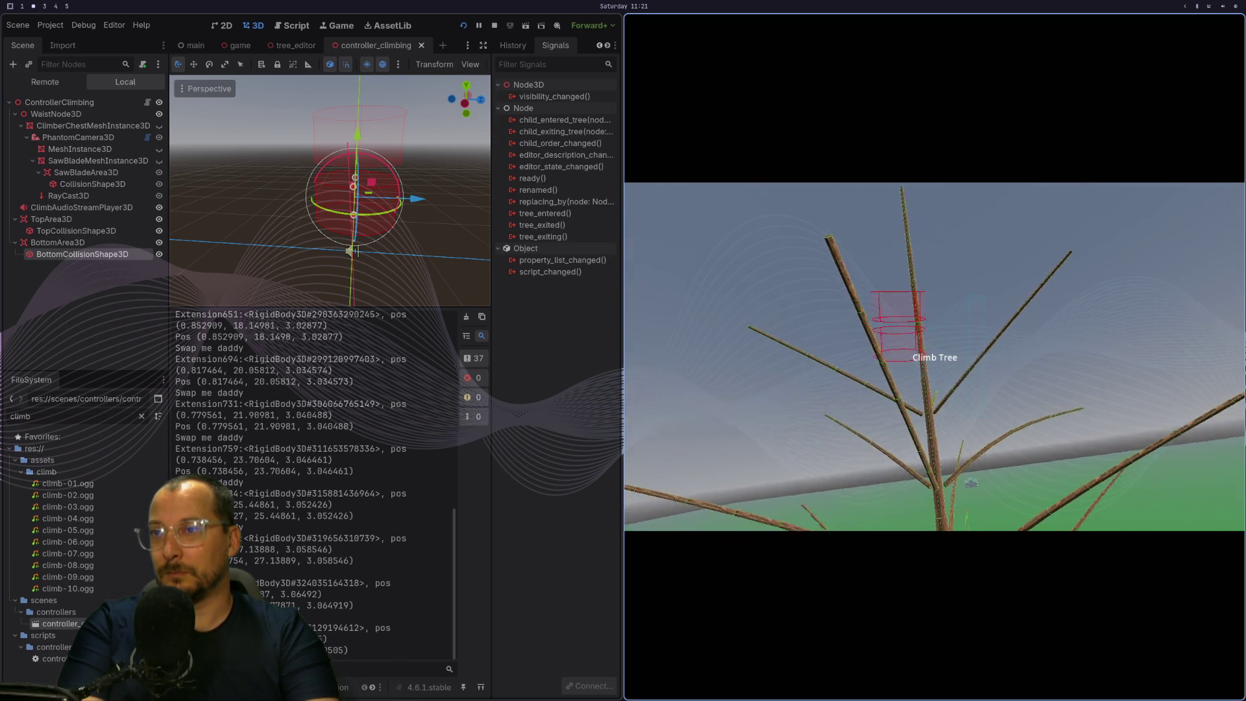
key(Escape)
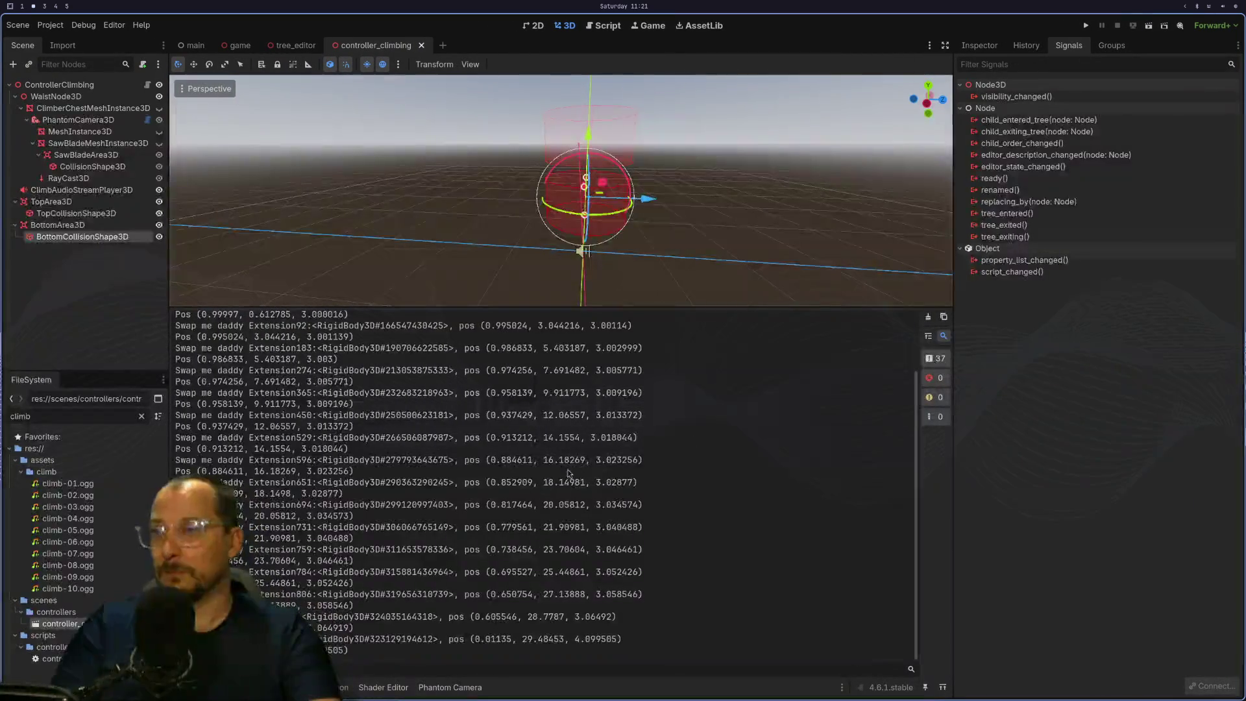
scroll(560, 451, up, 3)
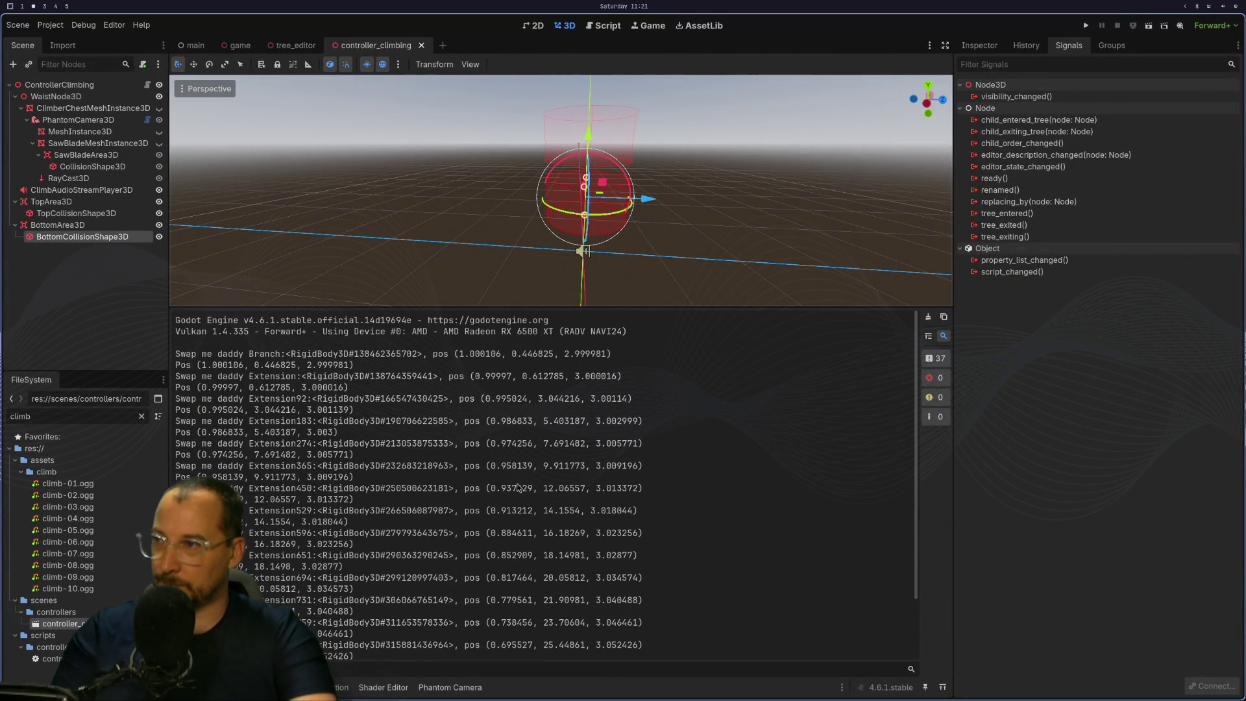
Glance at the Neovim script, then run the project again.
key(super+1)
key(super+2)
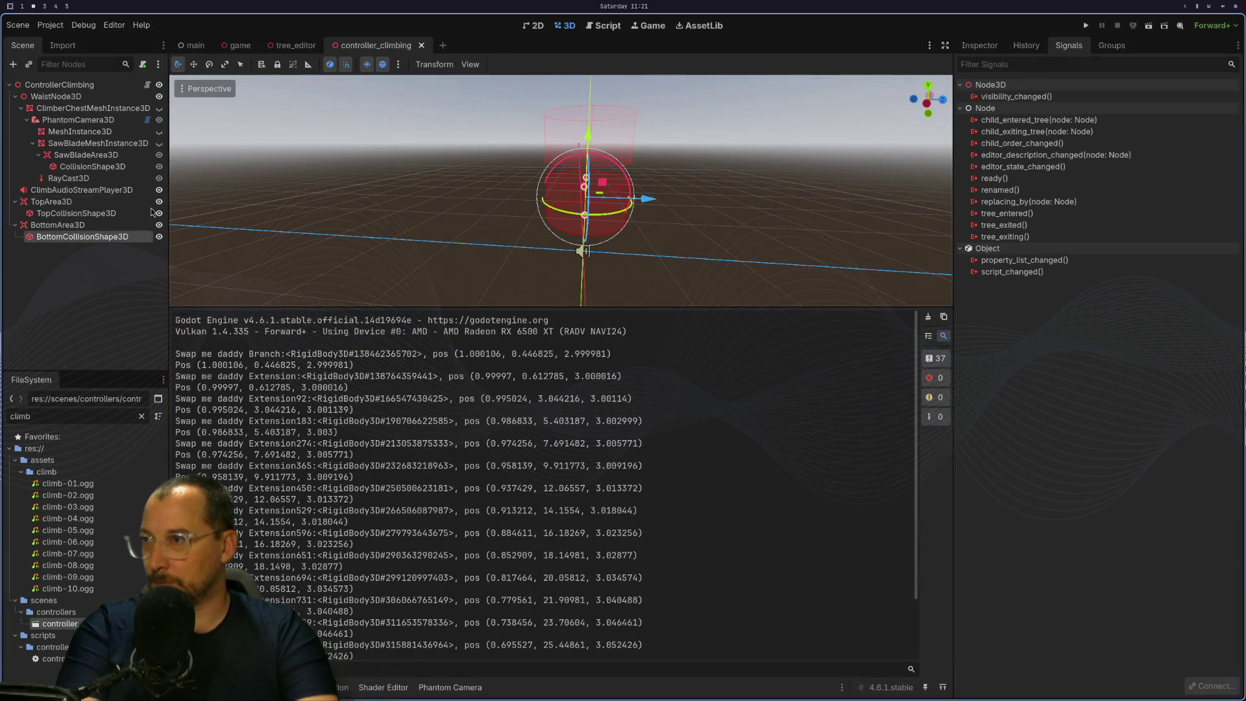
click(1088, 29)
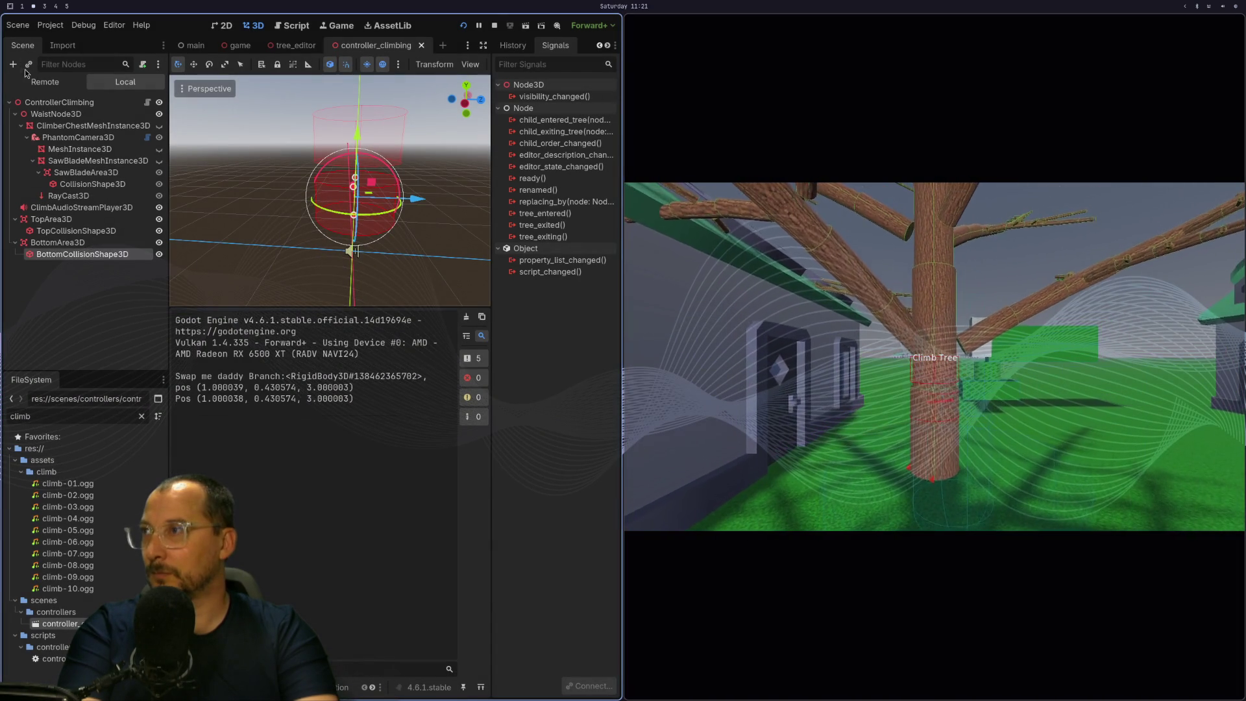
In the Remote scene tree, expand Main > WIND_HIGH > TreeLocation and browse its Branch and Extension nodes.
click(38, 87)
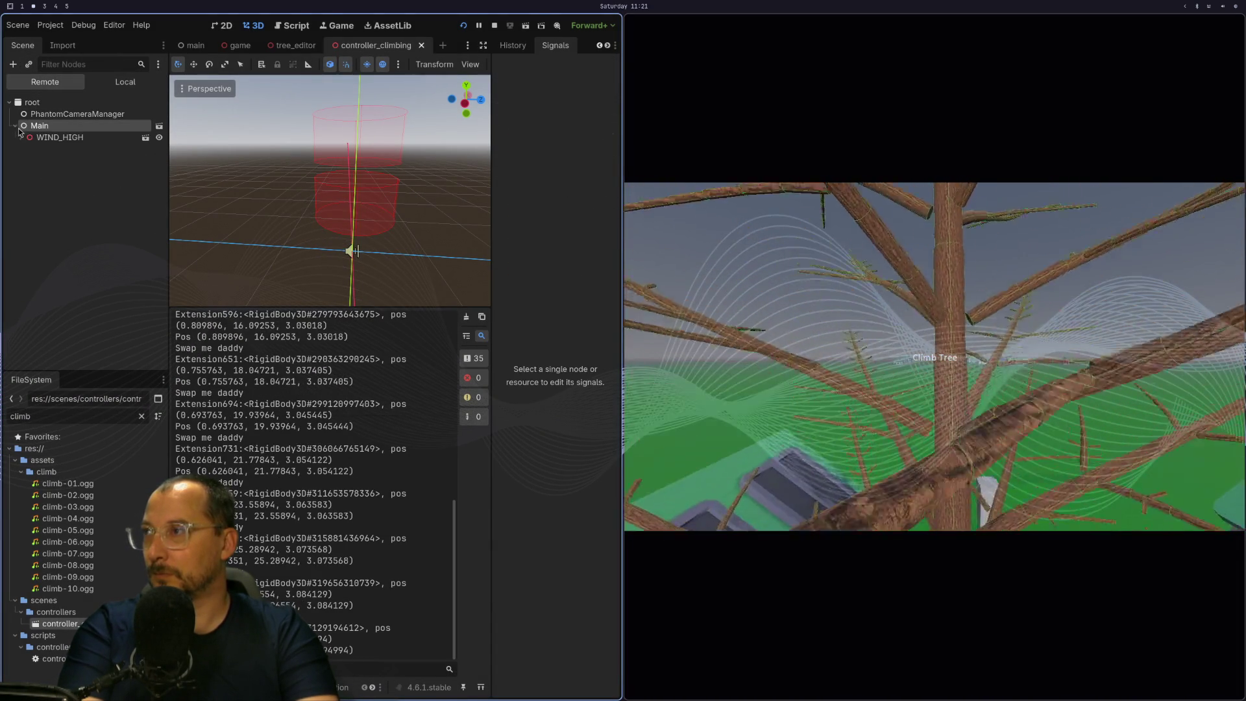
click(15, 125)
click(21, 137)
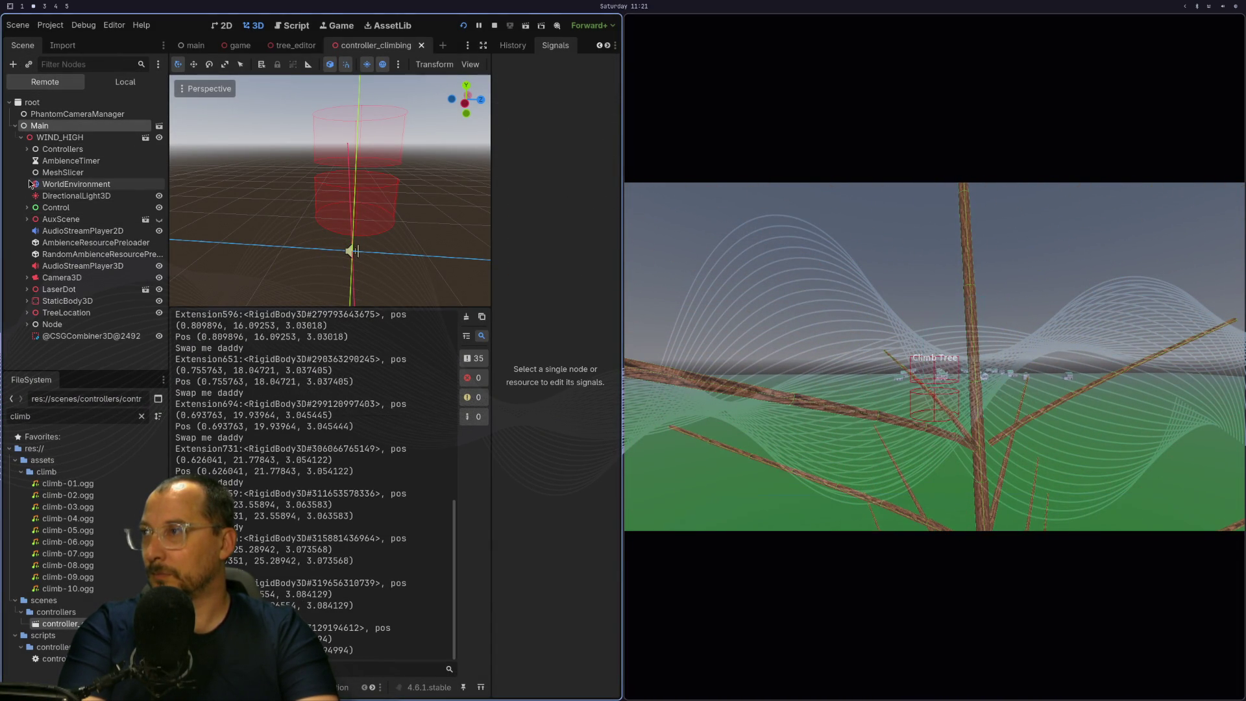
click(27, 312)
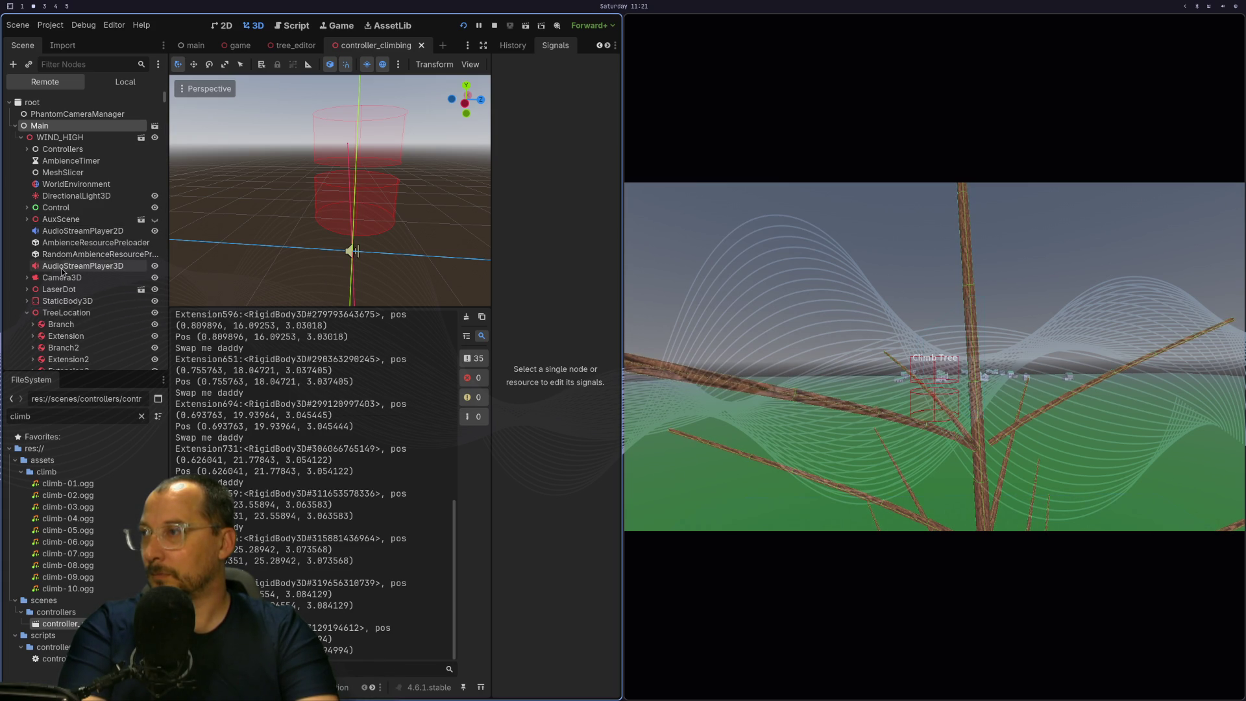
scroll(63, 272, down, 3)
scroll(63, 272, down, 1)
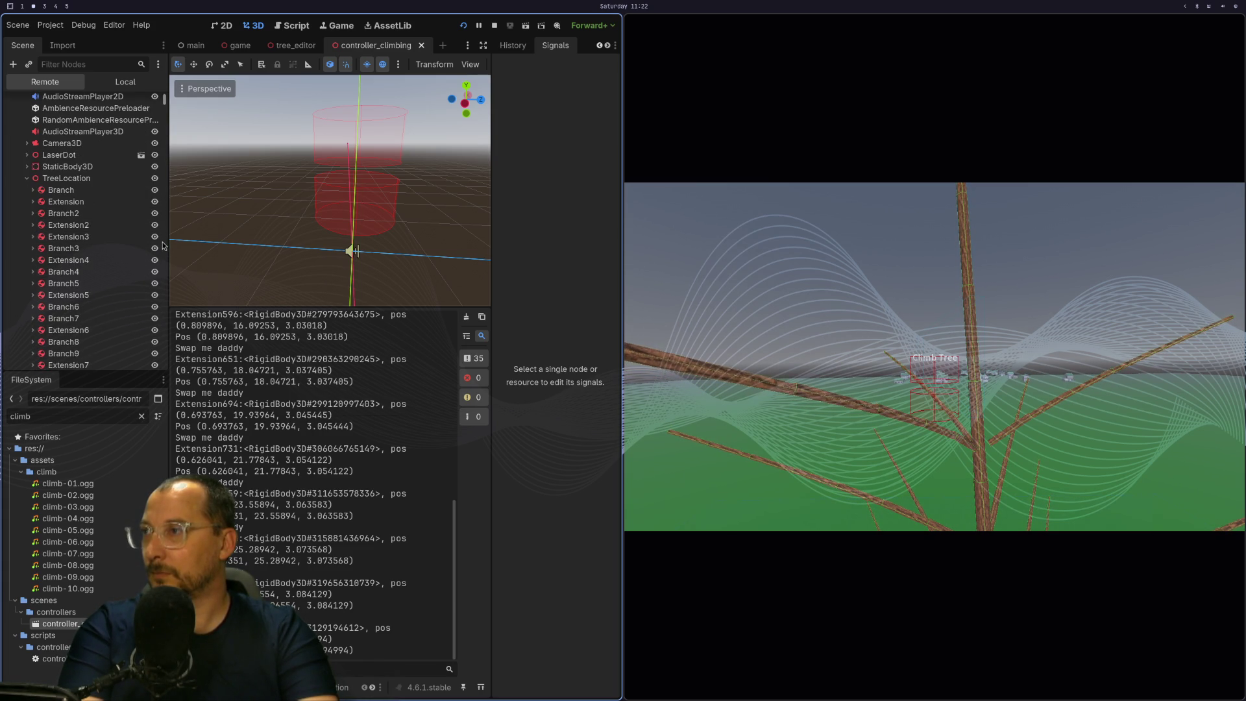
scroll(242, 371, up, 15)
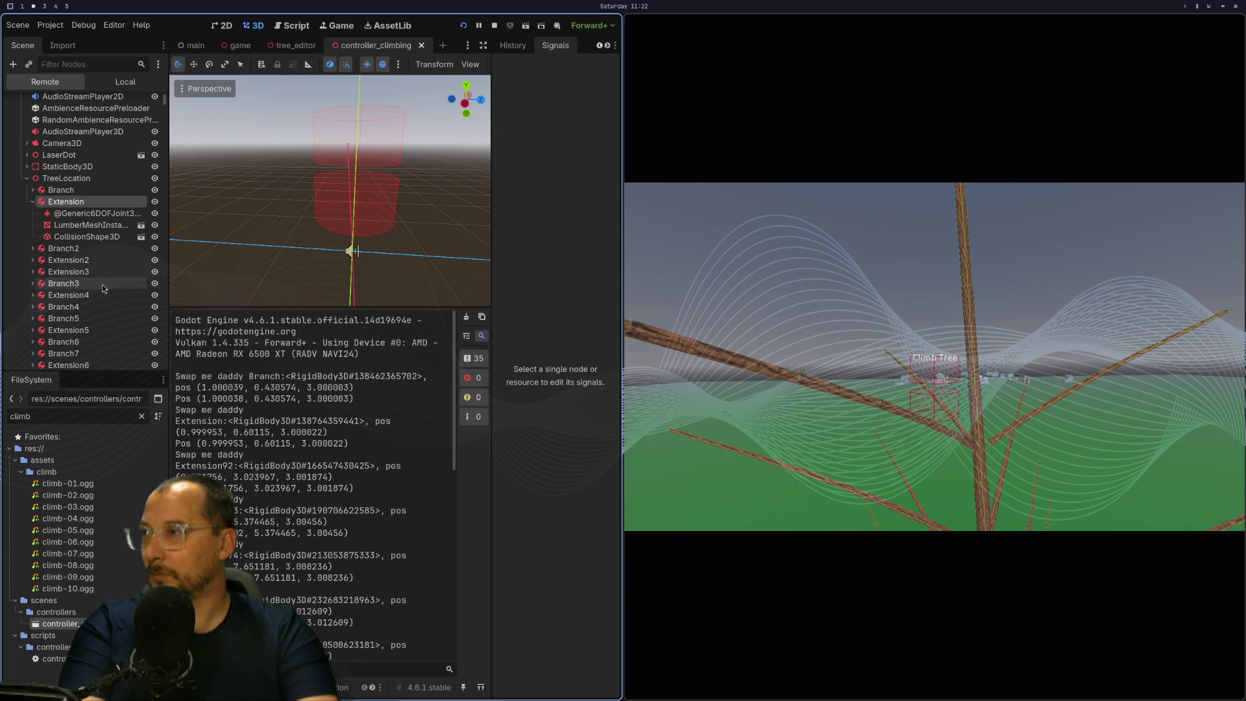
scroll(102, 284, down, 12)
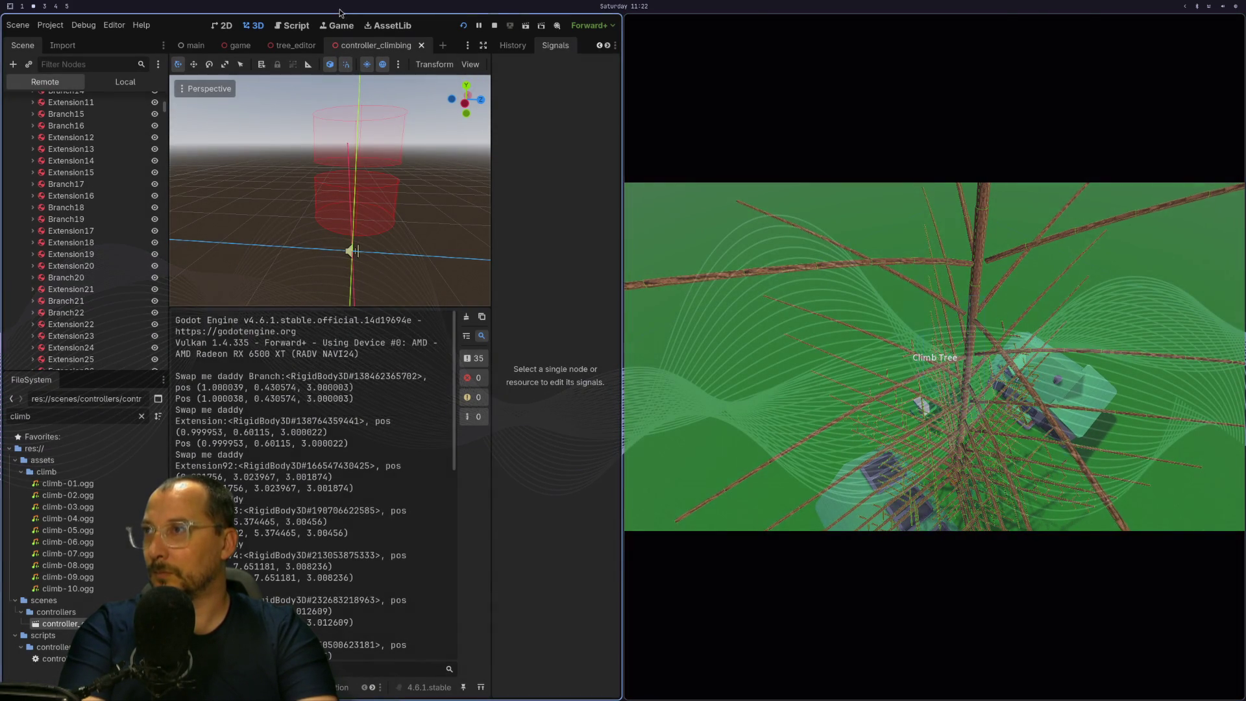
In the Game view, enable 3D picking and camera override, and orbit to a side view of the tree.
click(335, 24)
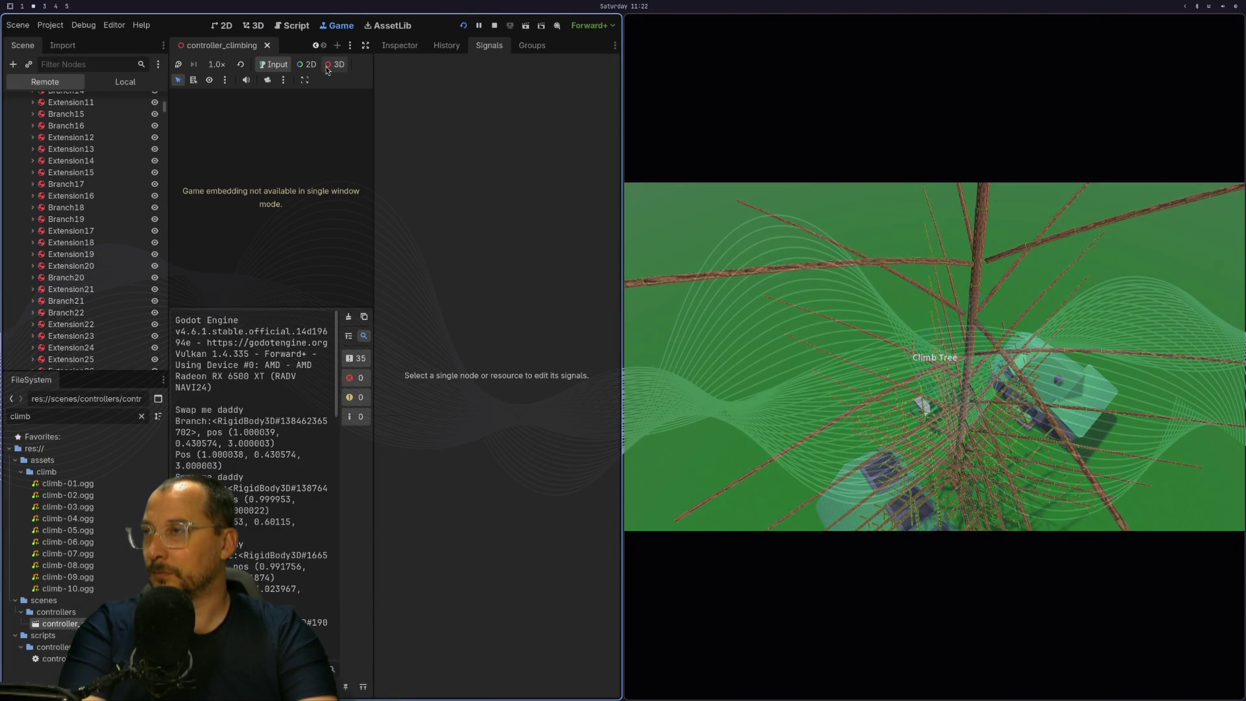
click(326, 65)
click(267, 80)
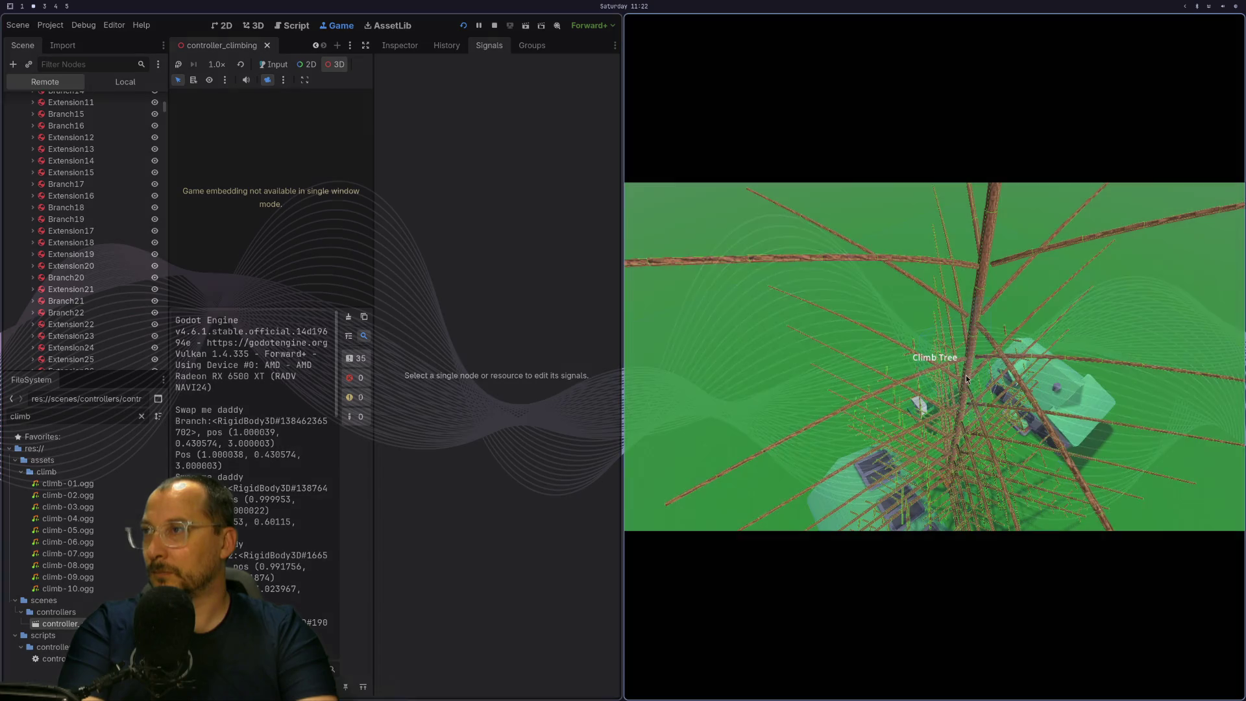
mouse_move(966, 375)
mouse_down()
mouse_move(955, 297)
mouse_move(867, 364)
mouse_up()
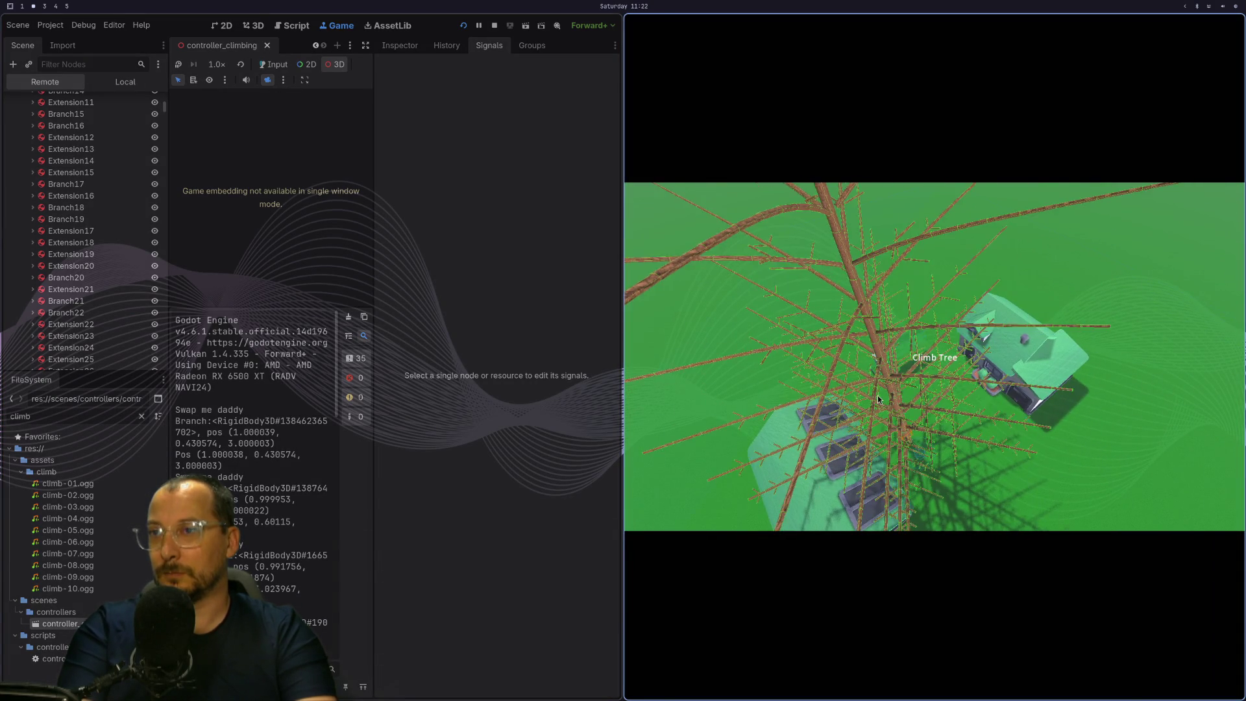
scroll(889, 389, down, 3)
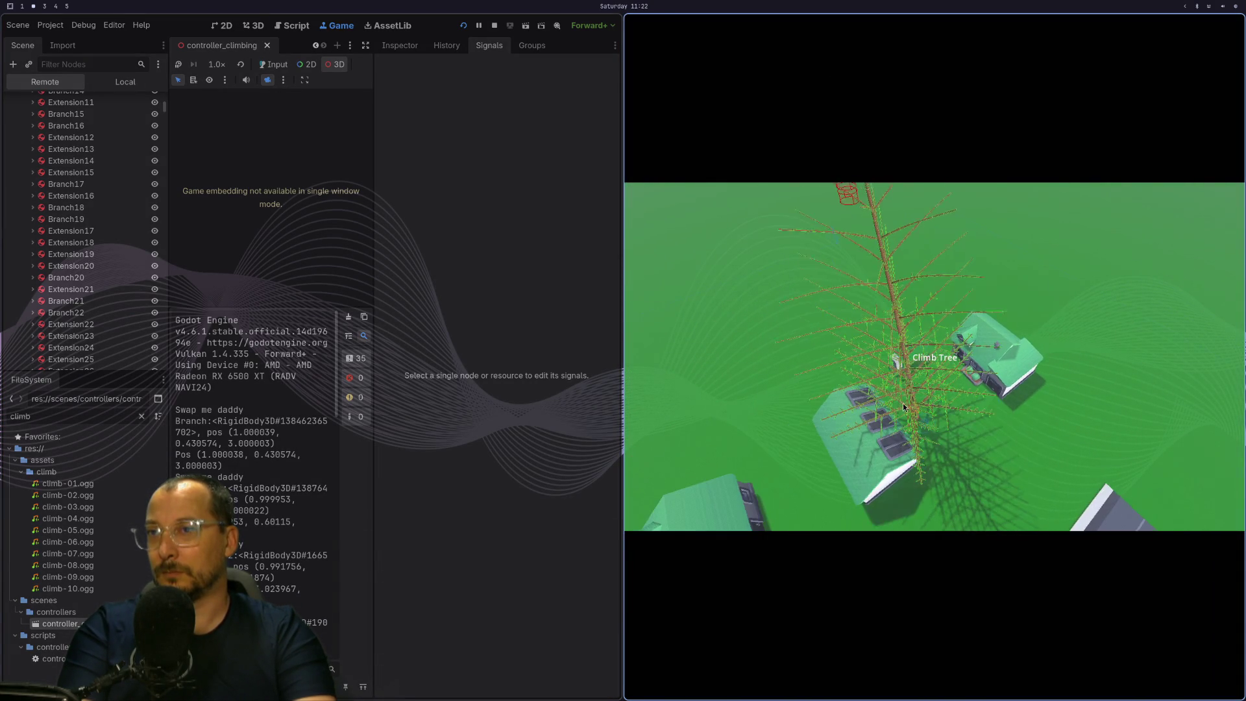
mouse_move(904, 407)
mouse_down()
mouse_move(890, 338)
mouse_move(877, 396)
mouse_move(849, 242)
mouse_move(879, 146)
mouse_move(866, 269)
mouse_move(920, 205)
mouse_move(907, 231)
mouse_move(918, 237)
mouse_up()
scroll(849, 242, up, 5)
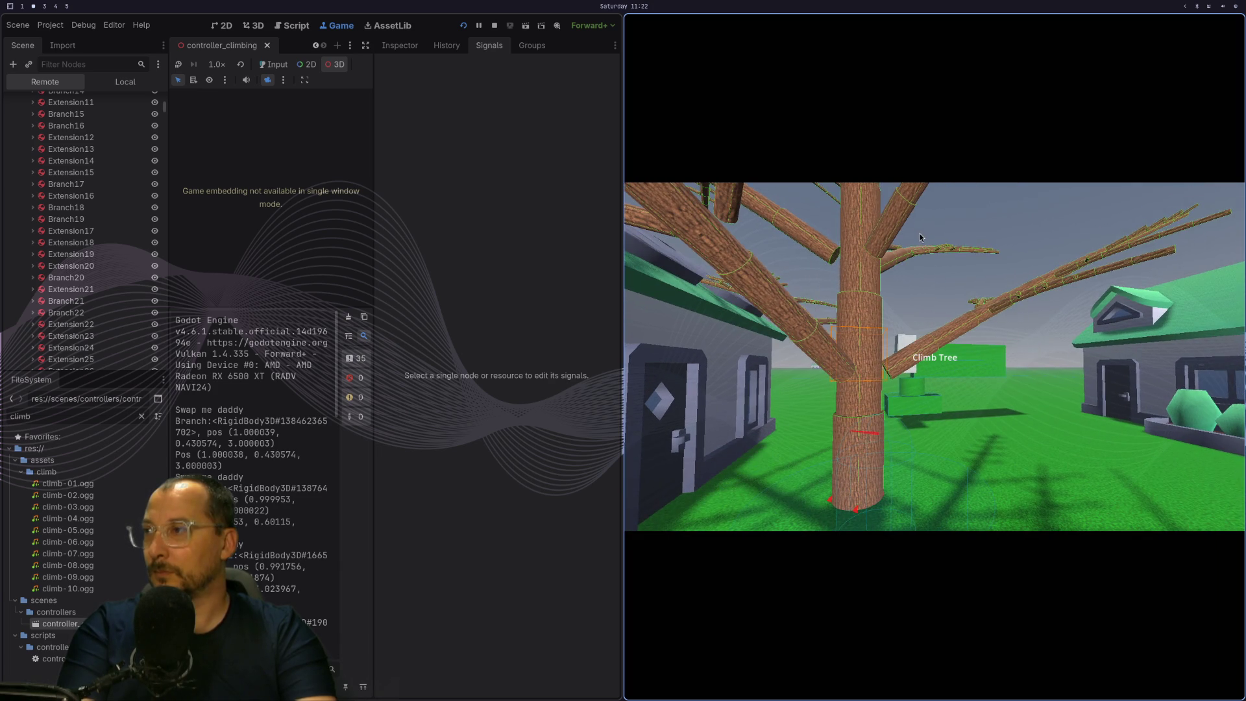
scroll(143, 328, down, 4)
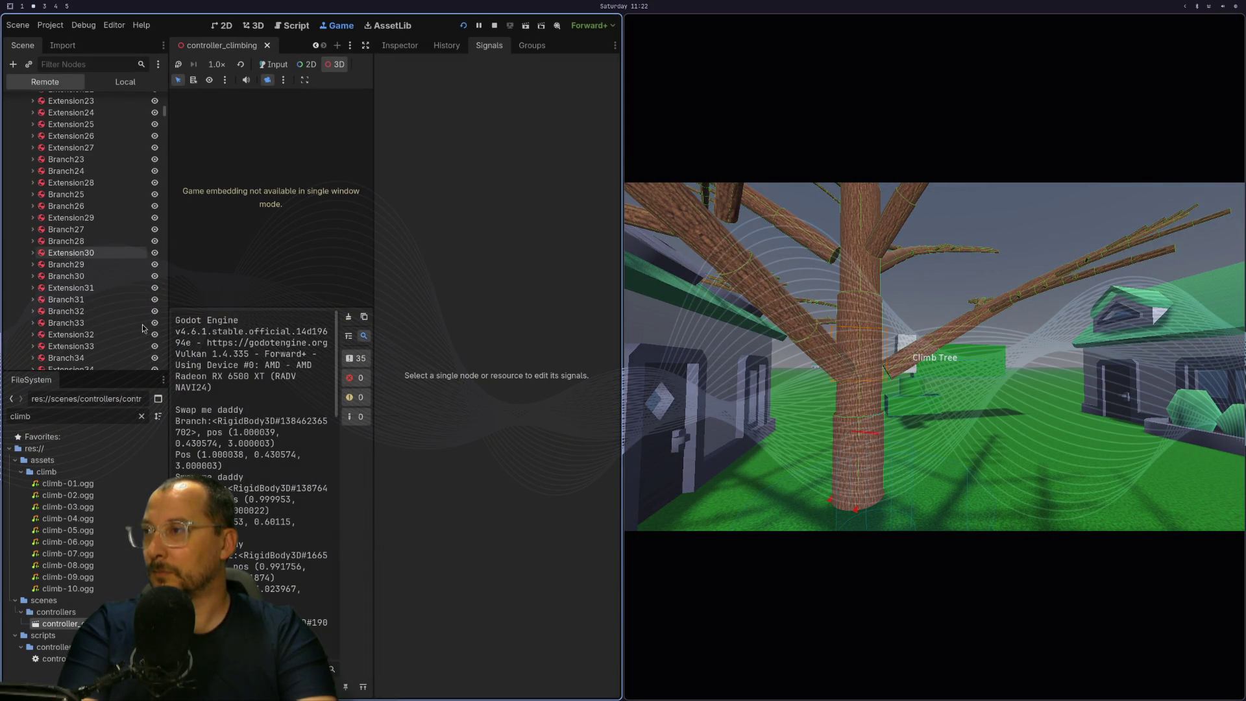
Pick trunk segments to select their collision shapes, including Extension92's CollisionShape3D.
click(882, 323)
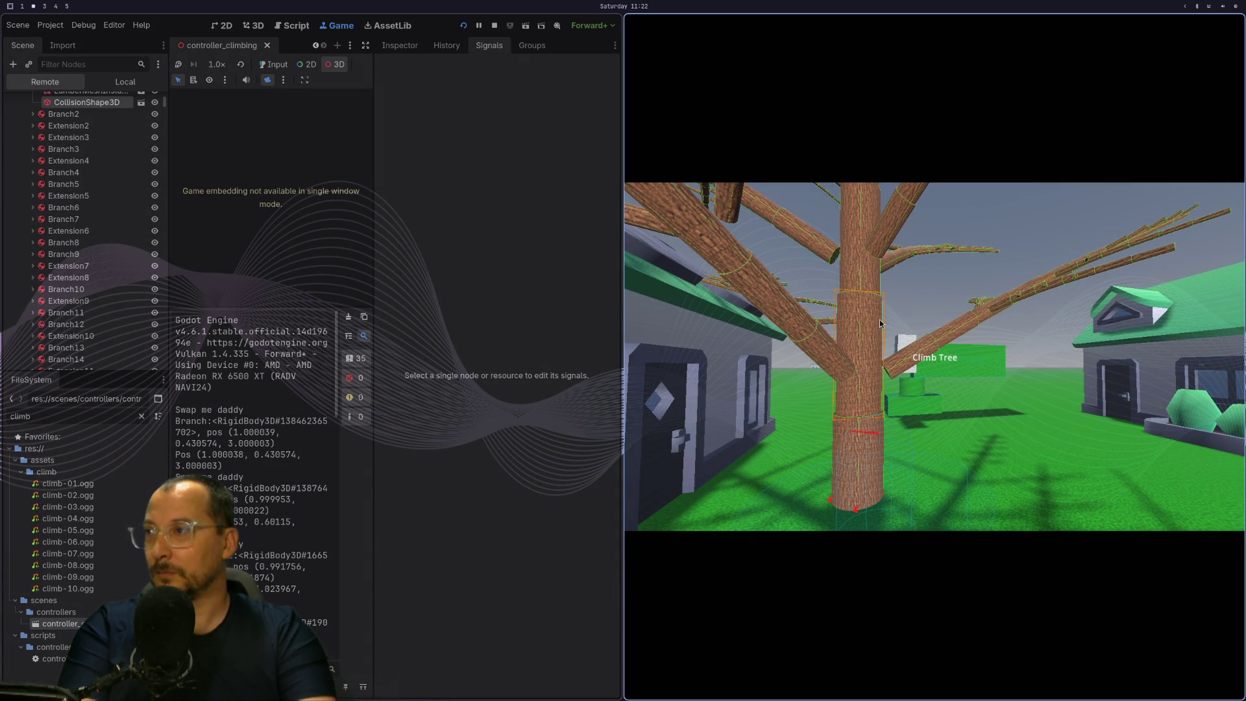
scroll(76, 173, up, 3)
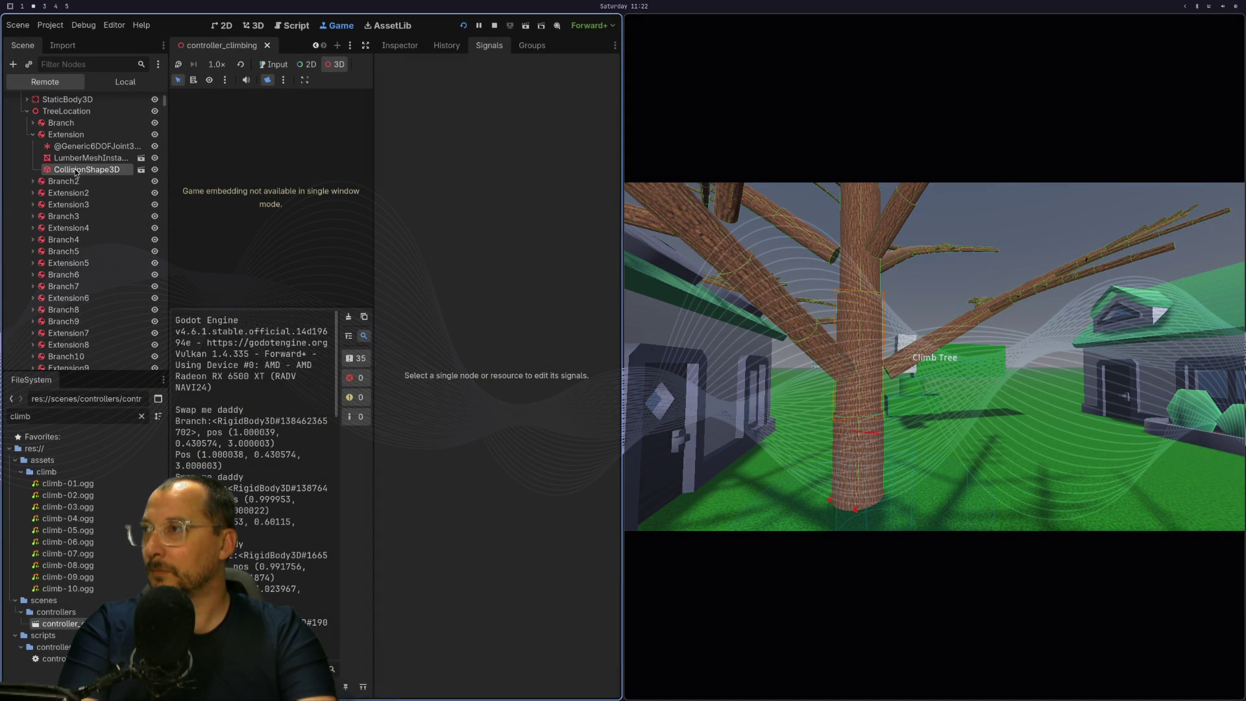
click(854, 275)
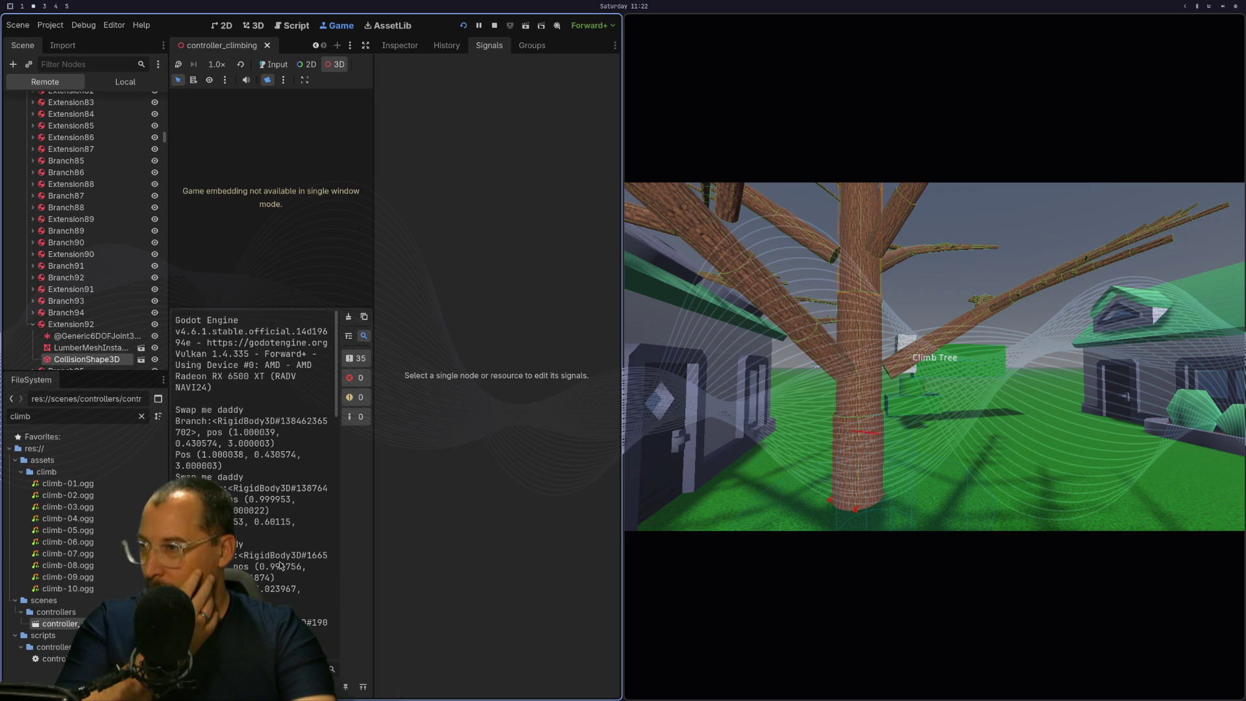
scroll(276, 562, down, 2)
scroll(276, 562, up, 2)
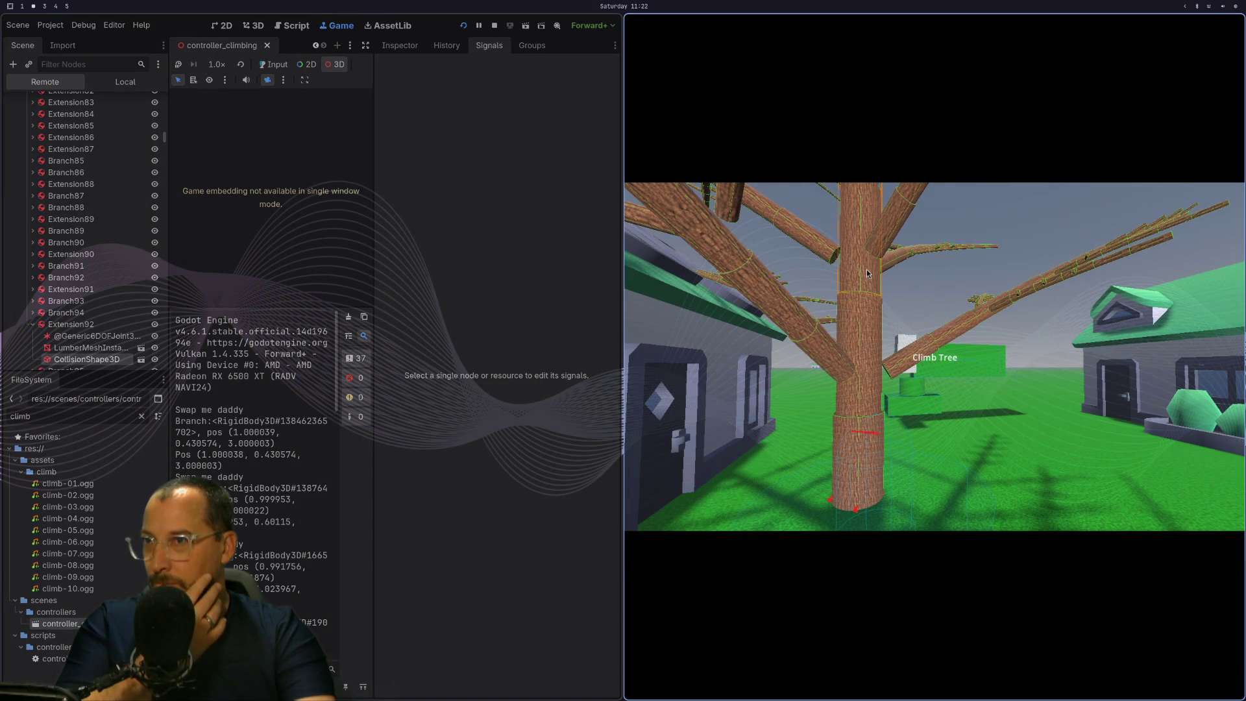
key(s)
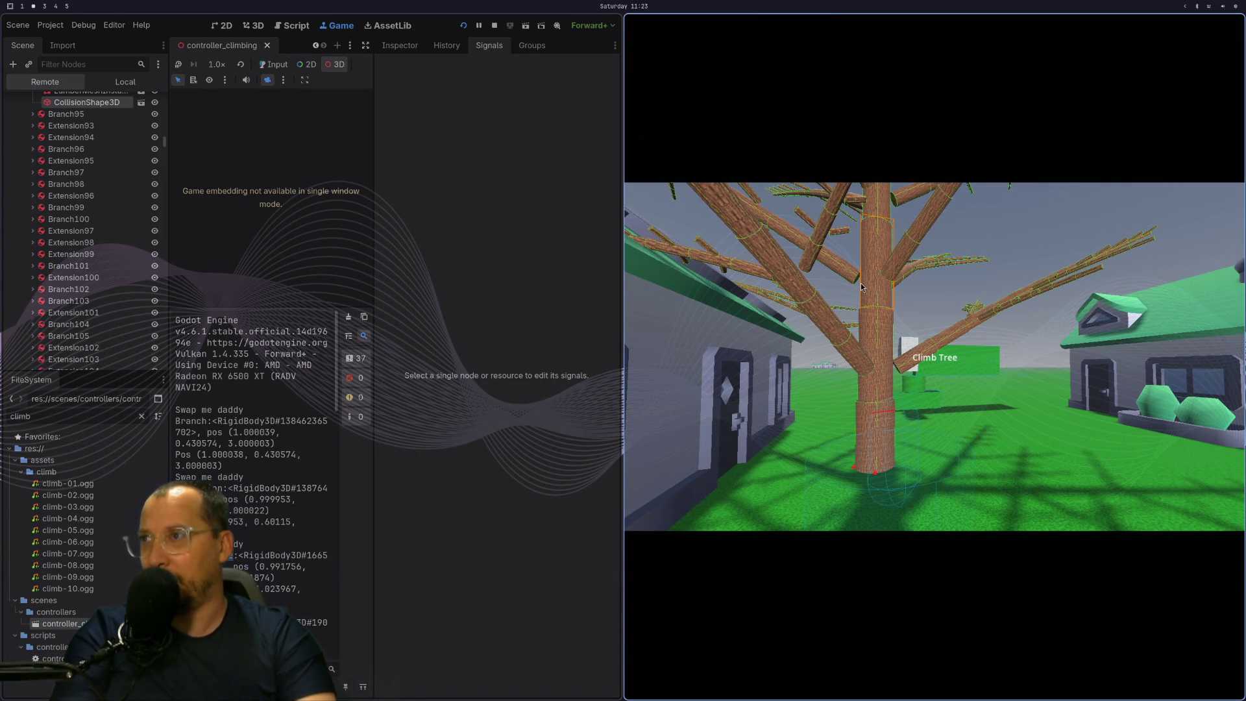
click(61, 45)
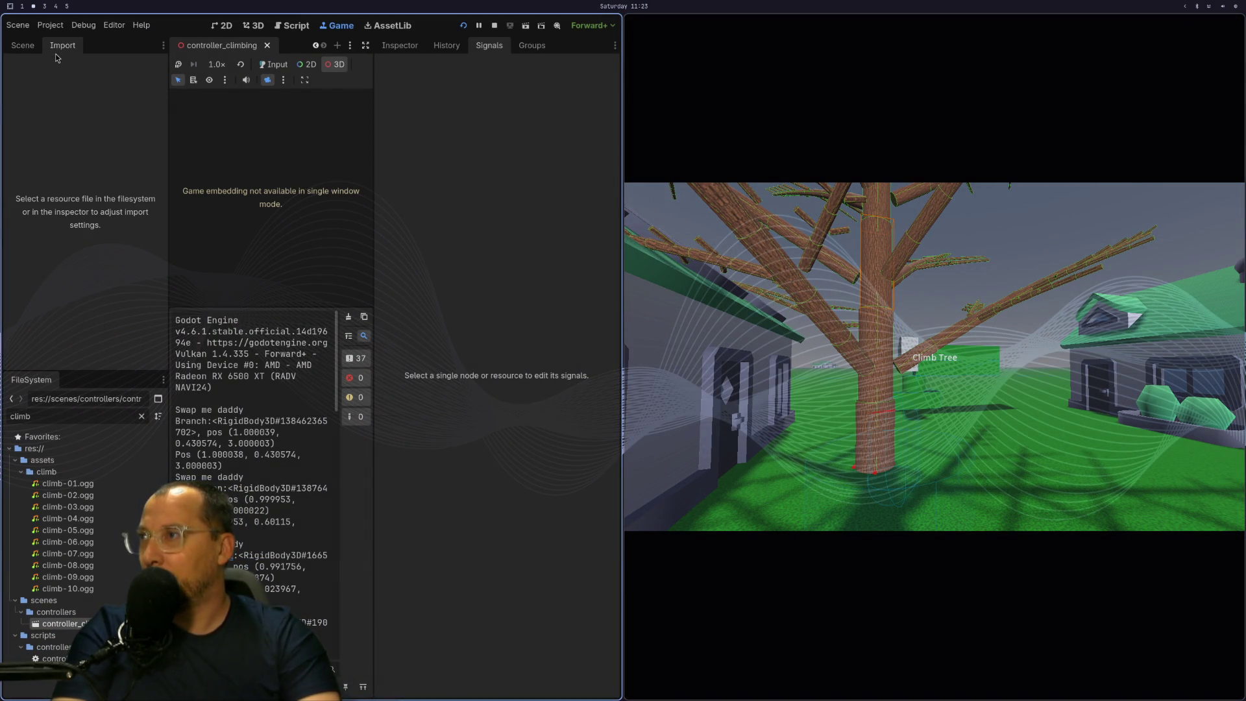
click(13, 47)
scroll(52, 185, up, 3)
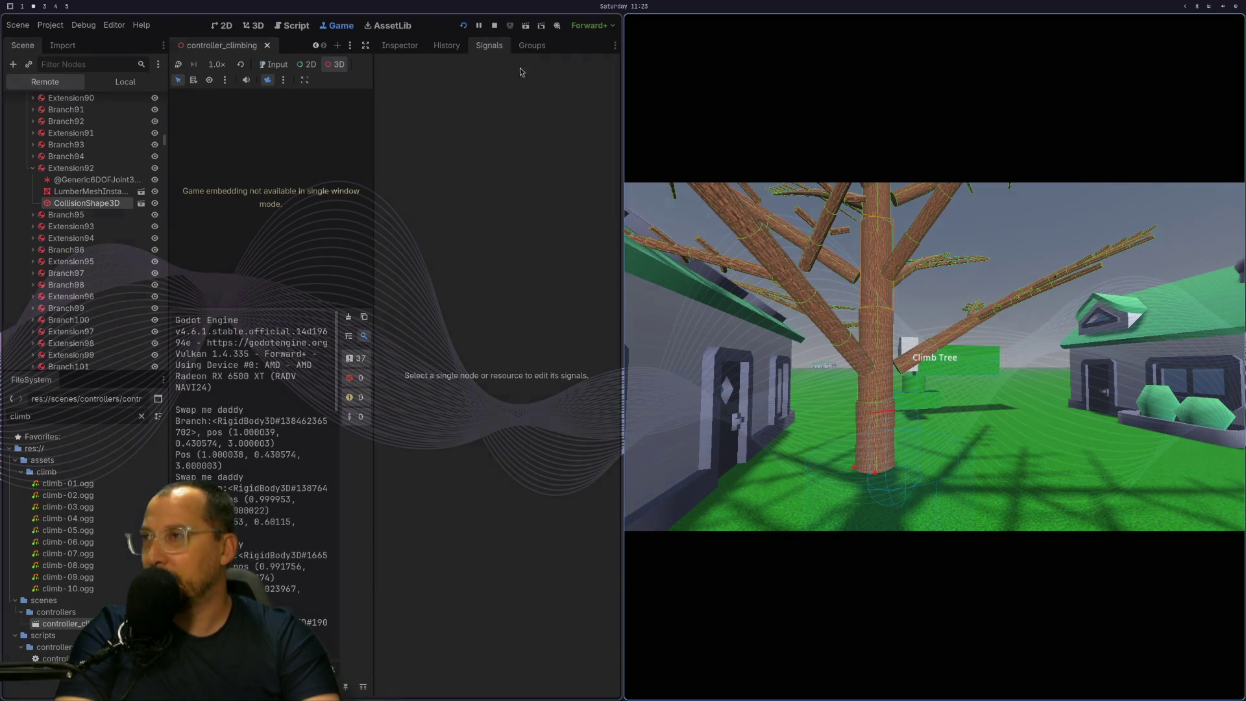
click(464, 25)
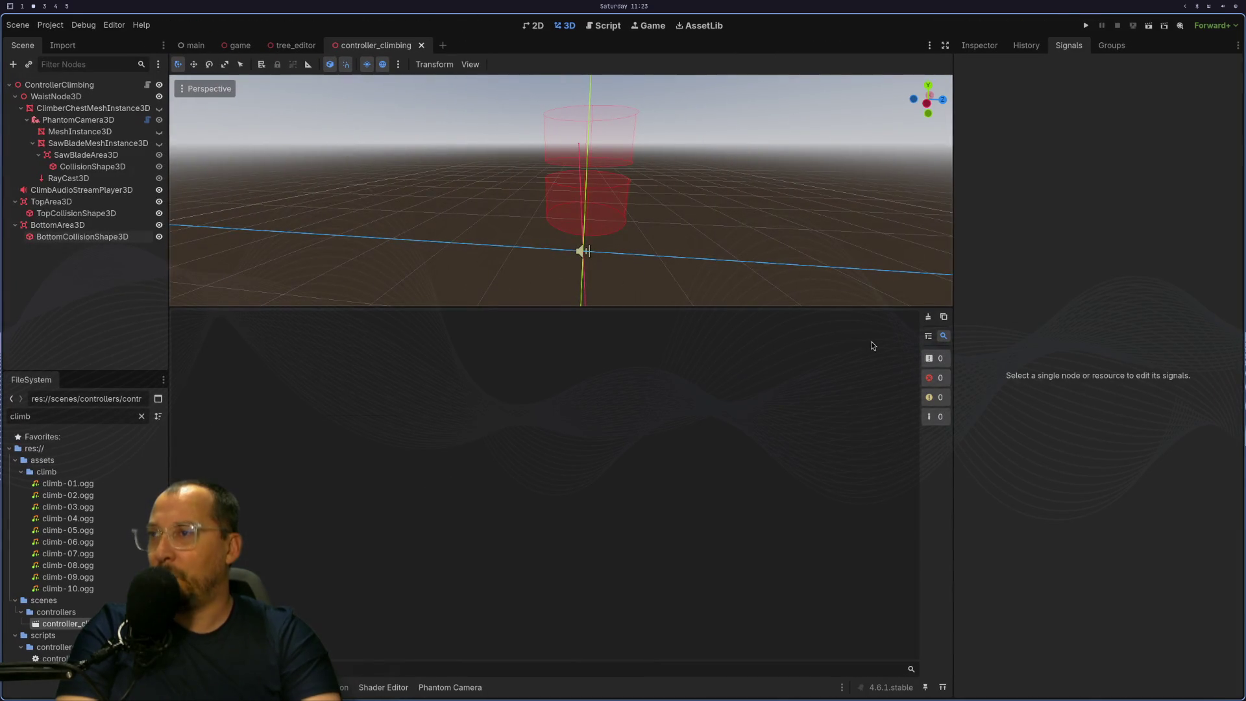
click(1088, 26)
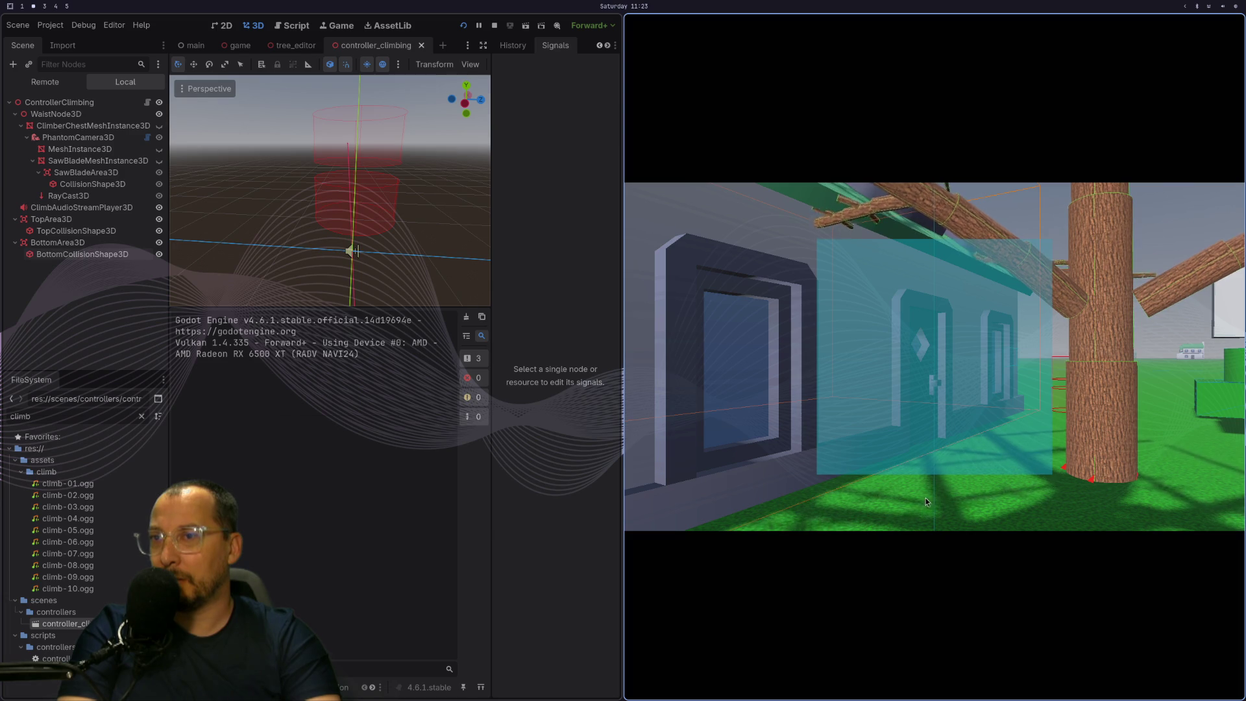
key(super+1)
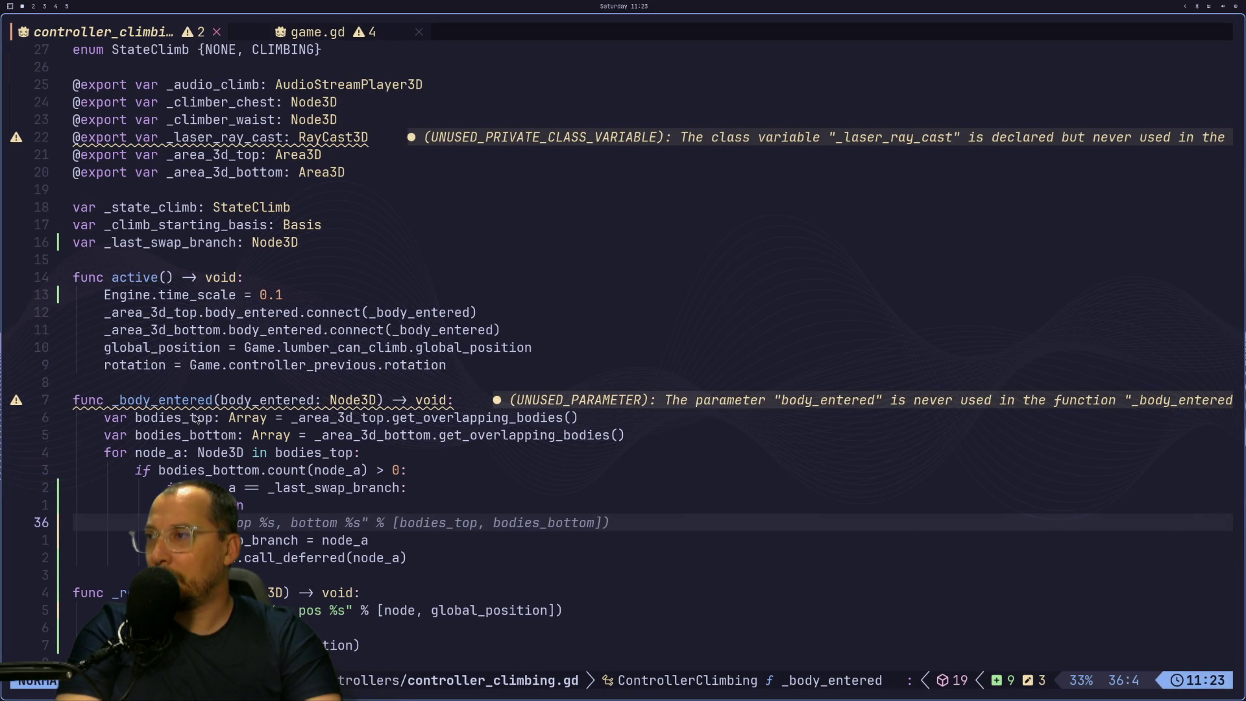
click(178, 312)
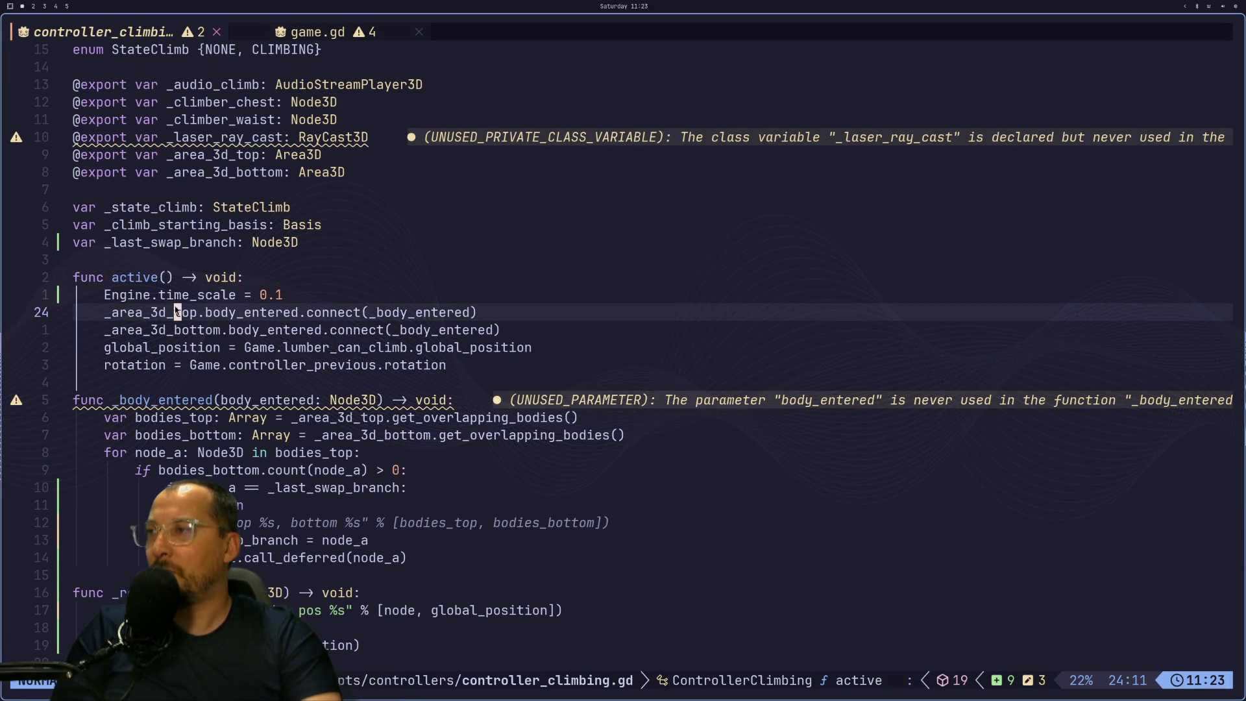
click(193, 347)
click(193, 330)
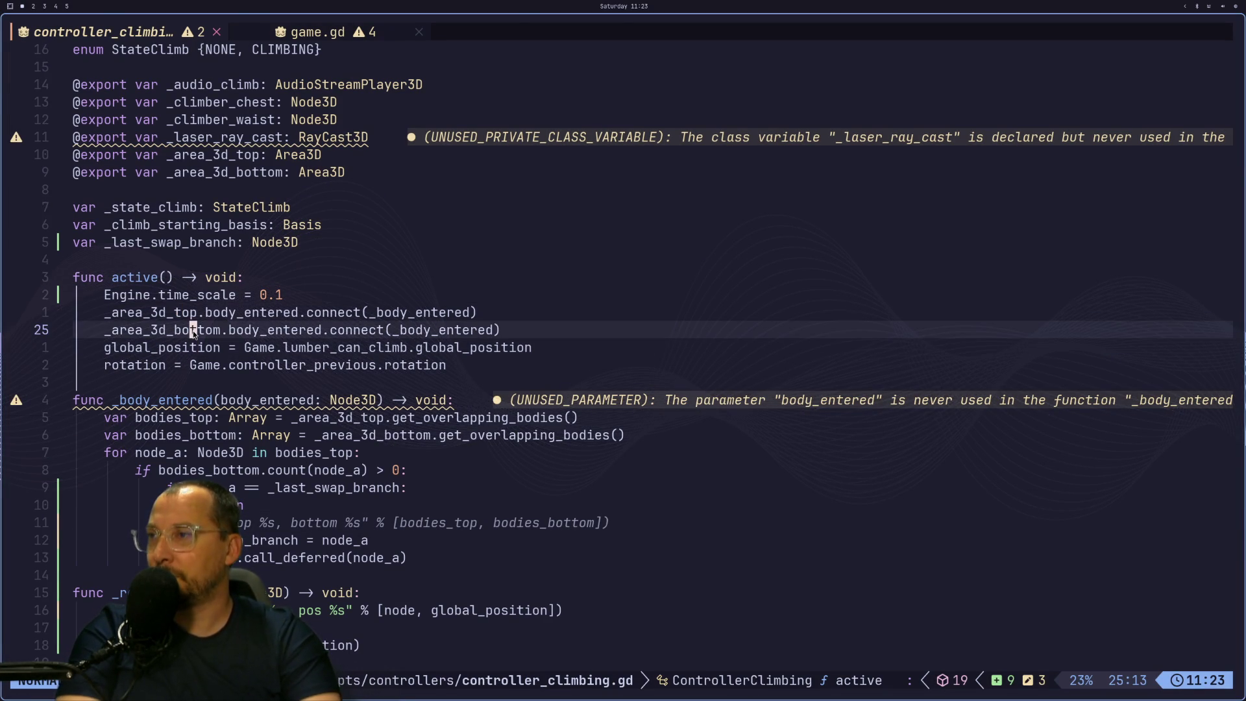
key(super+2)
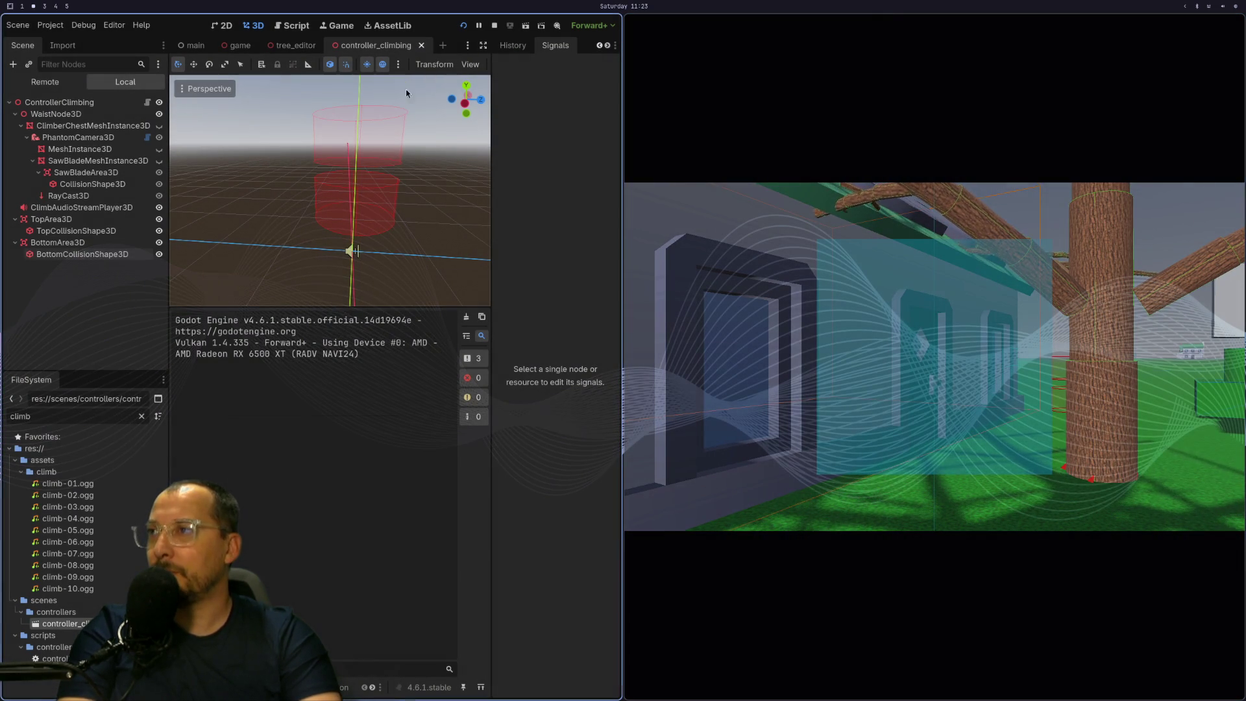
In the Game view with input enabled, climb the tree, then show TopArea3D's properties in the Inspector.
click(325, 24)
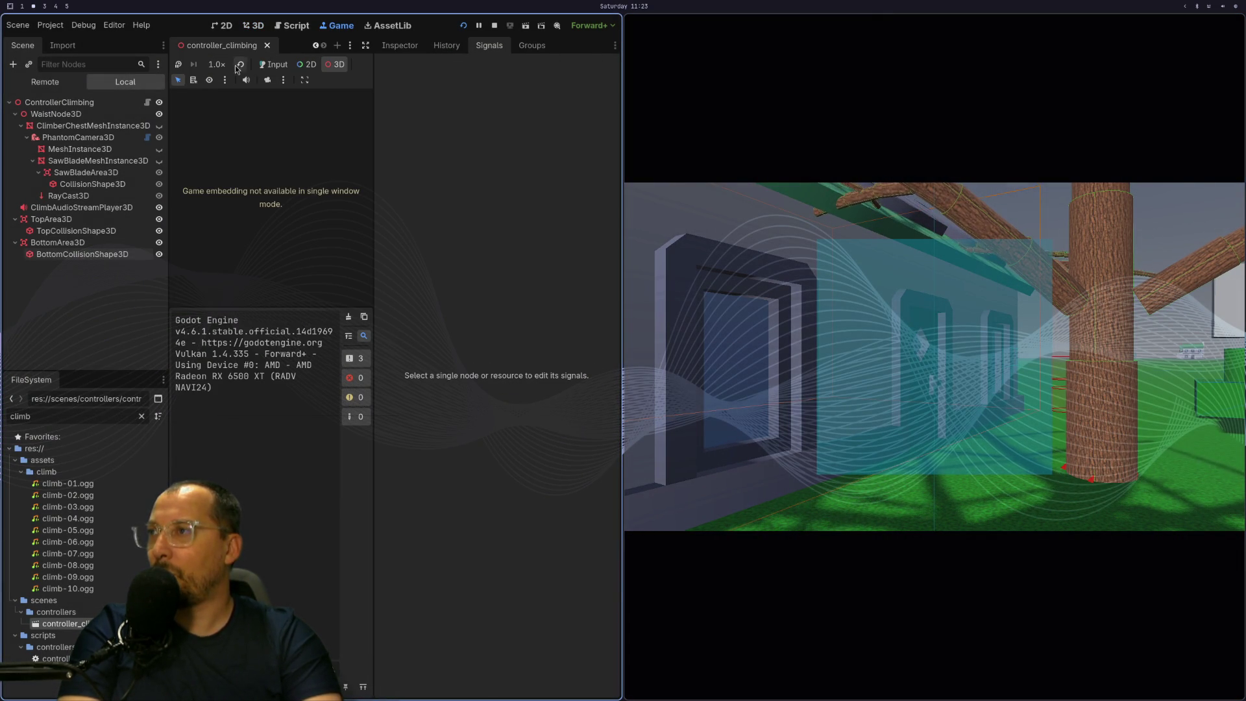
click(274, 64)
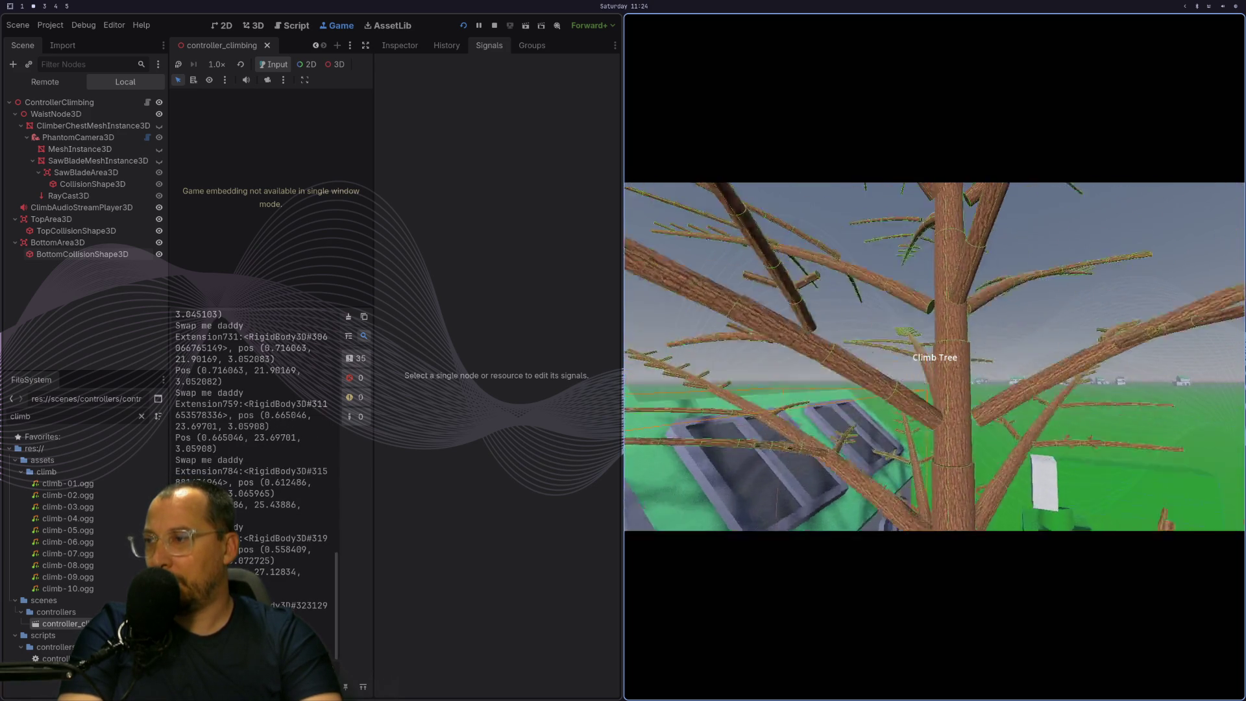
scroll(194, 422, up, 15)
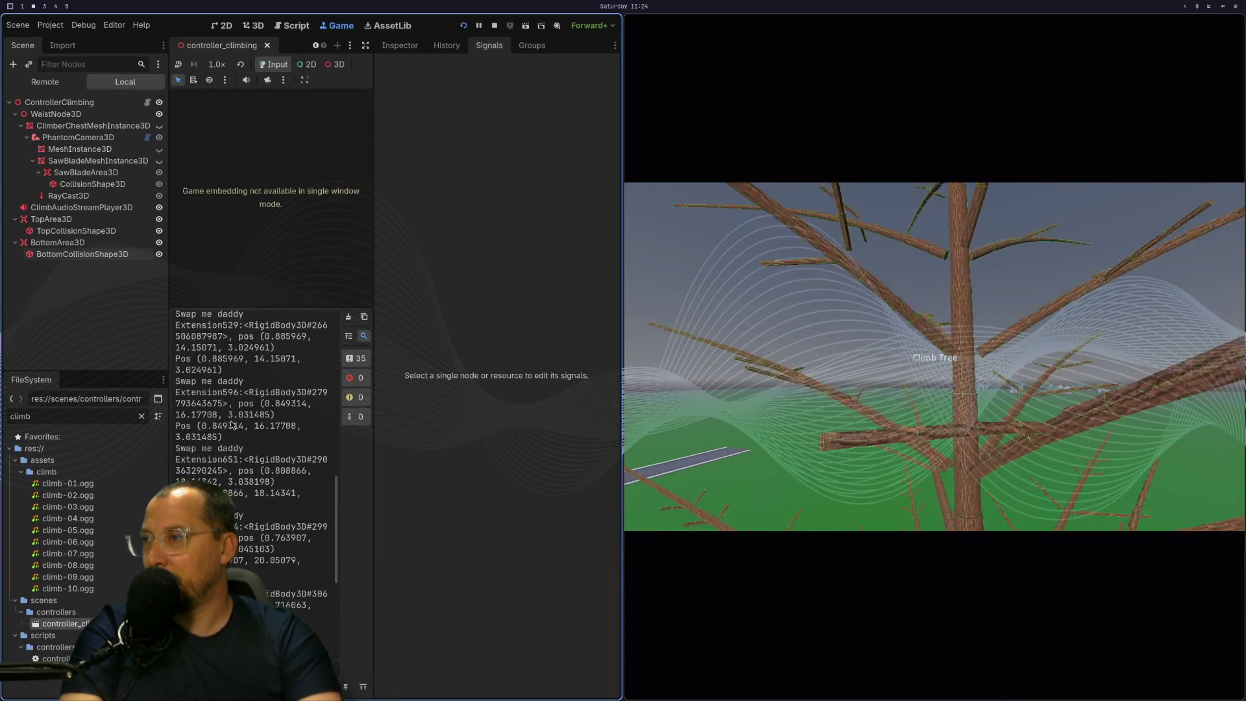
scroll(232, 426, down, 2)
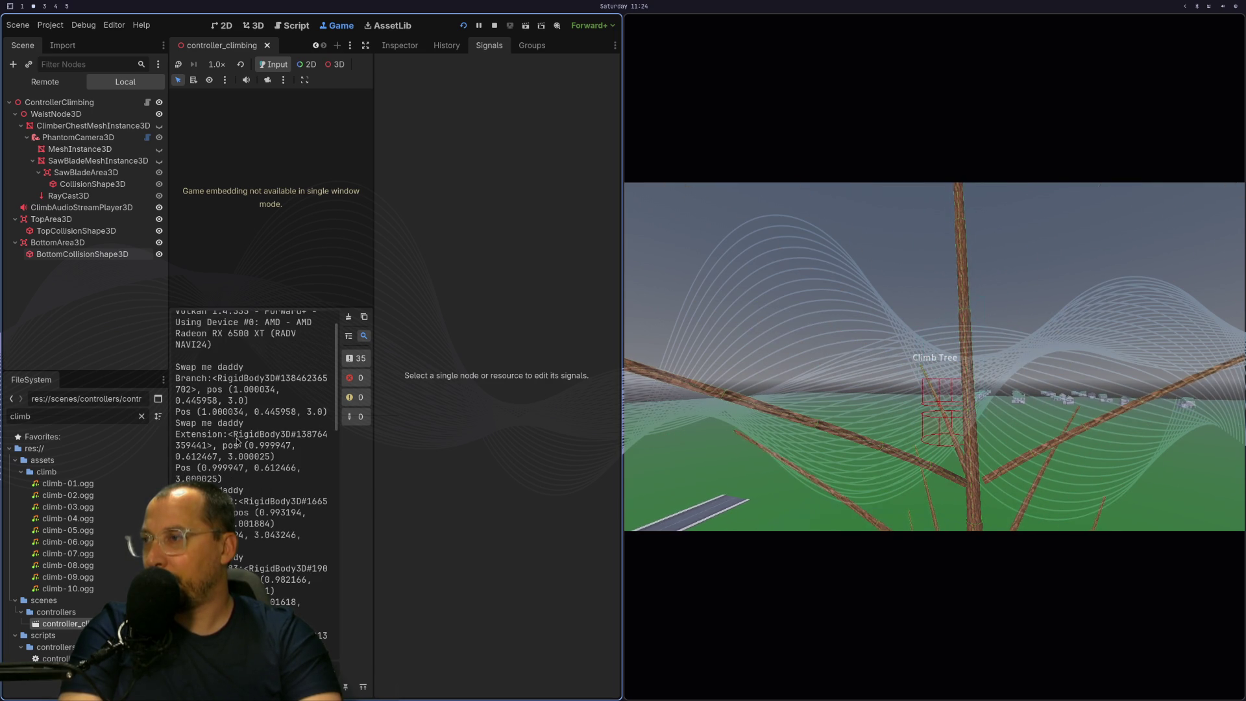
click(411, 47)
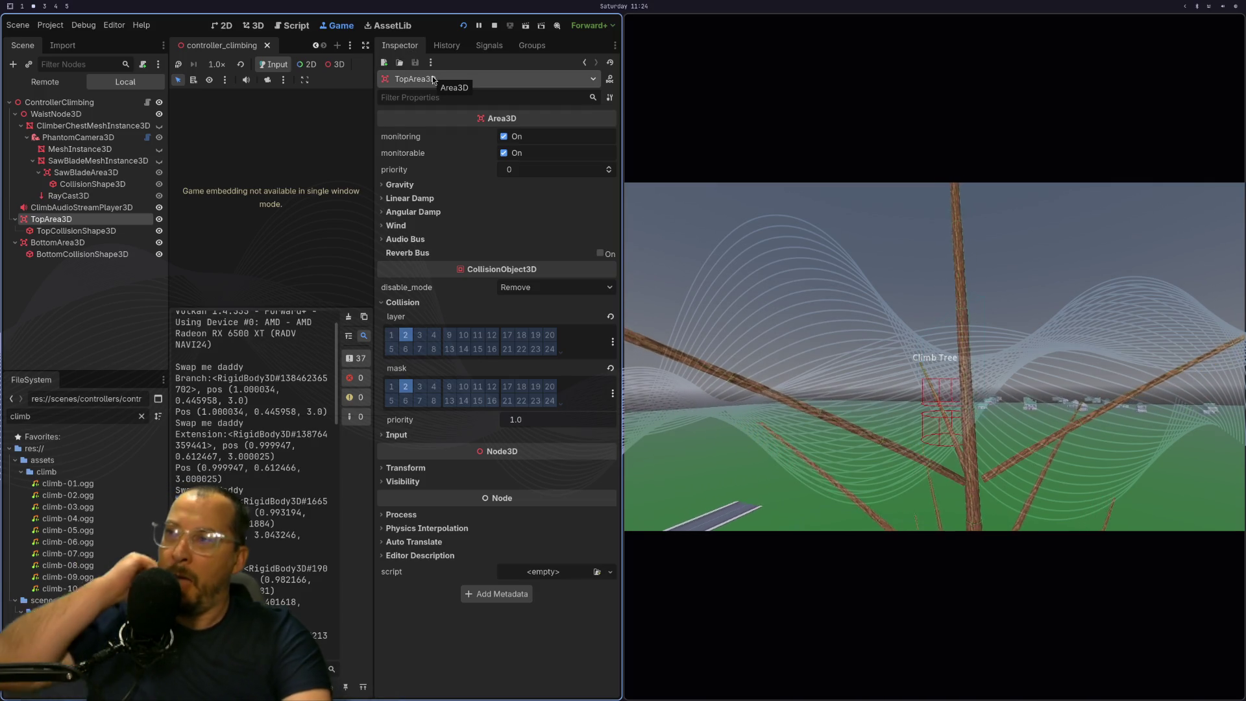
Browse the Remote scene tree, collapsing TreeLocation and Node and expanding Controllers.
click(87, 234)
click(65, 83)
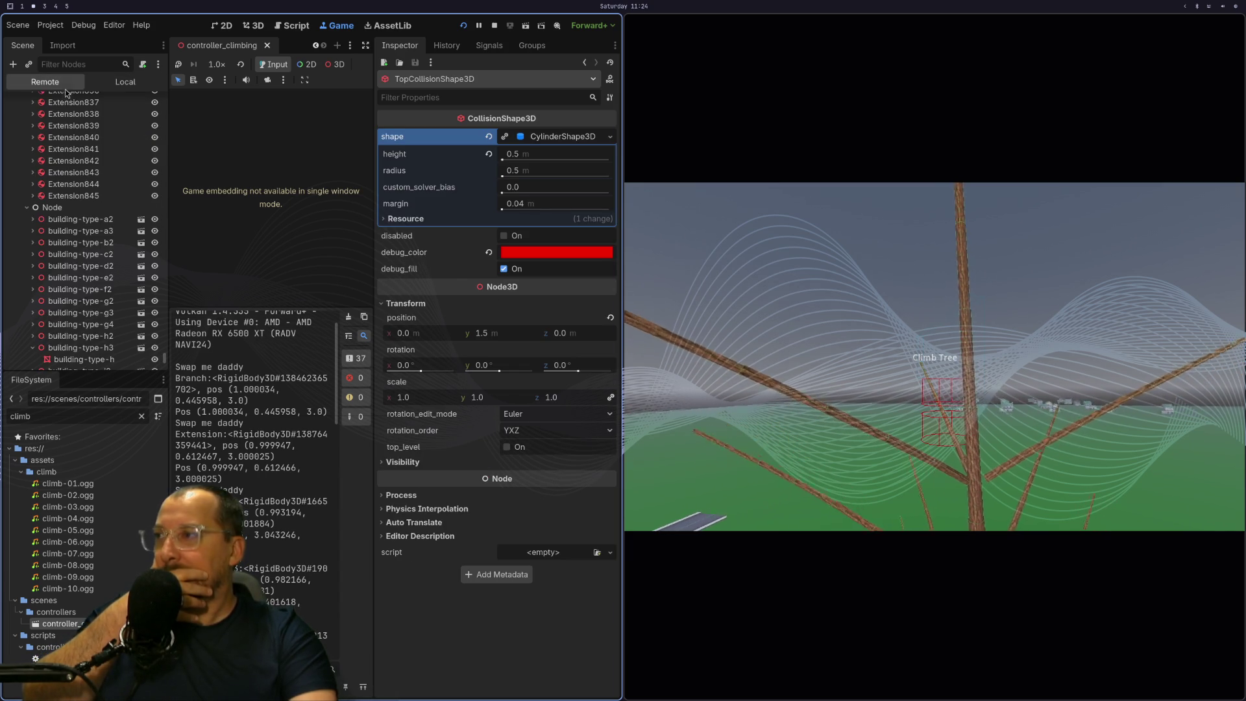
scroll(110, 234, down, 10)
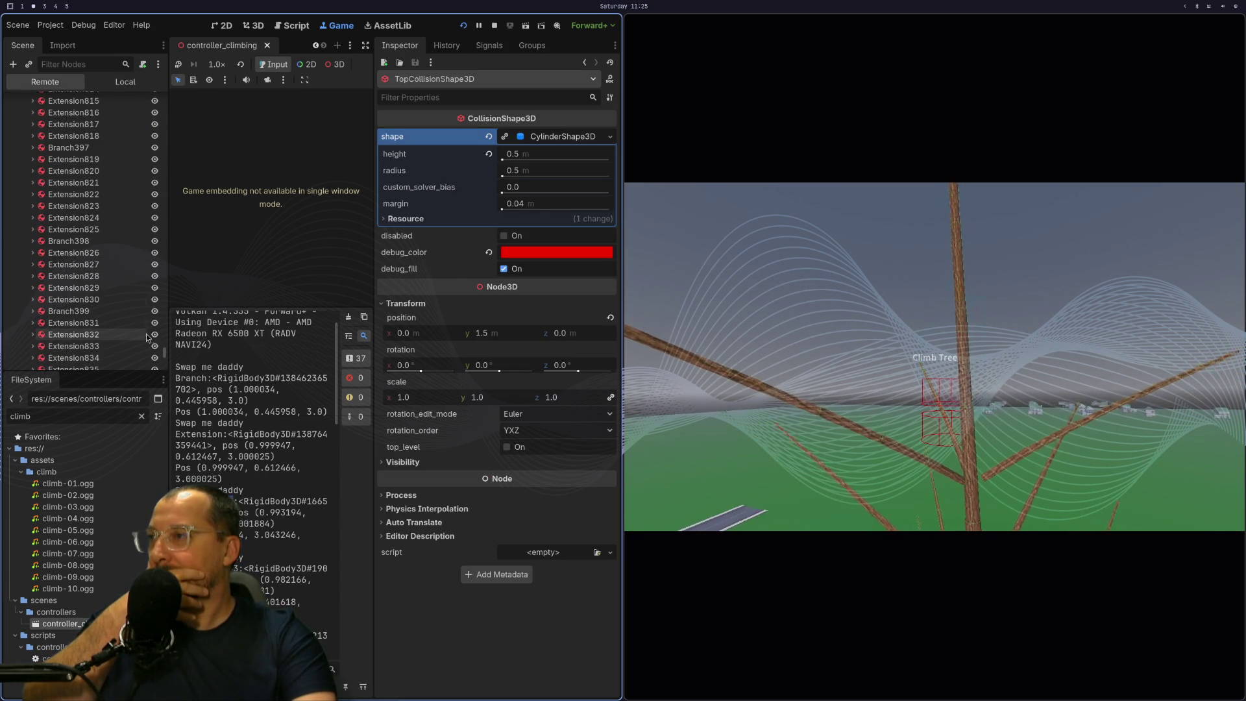
drag(166, 362, 184, 64)
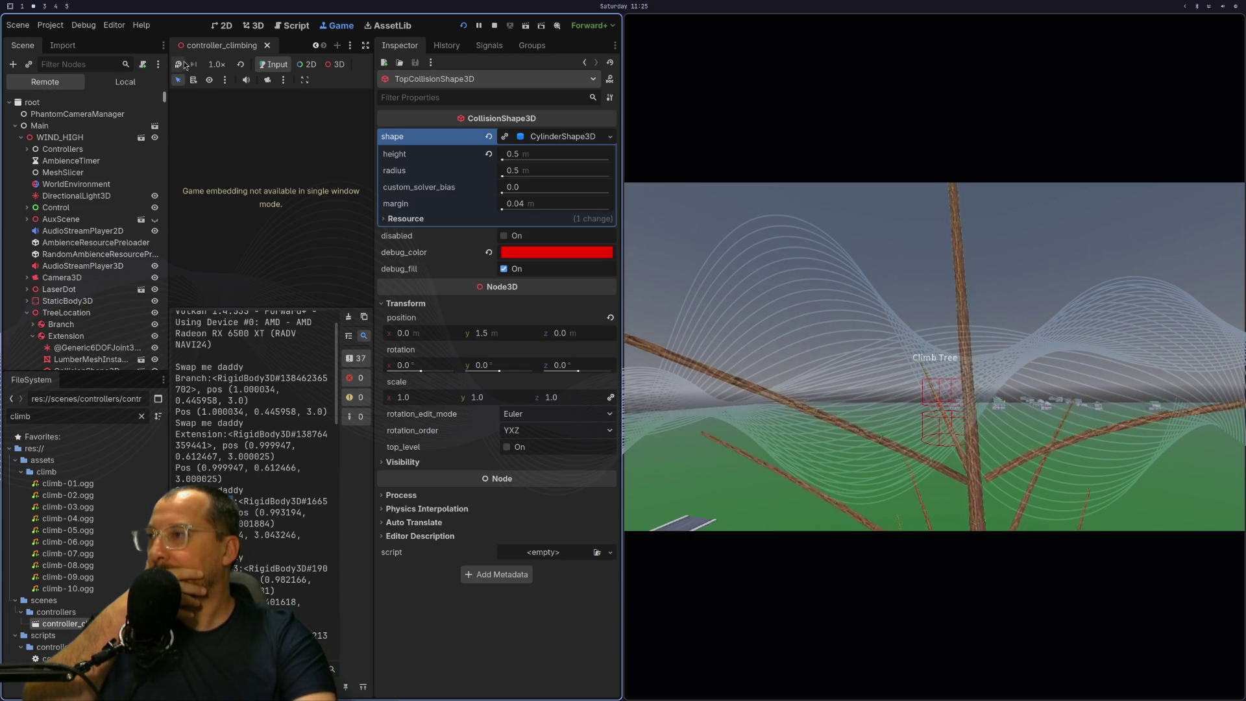
click(27, 313)
click(27, 325)
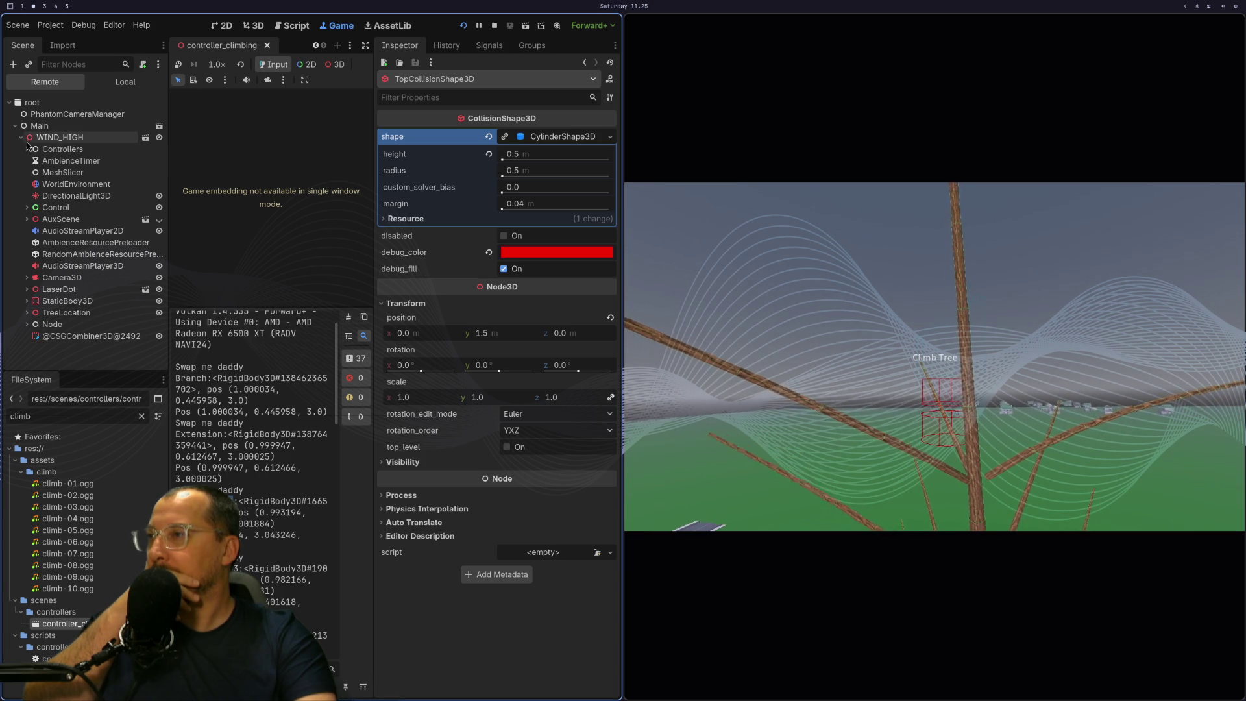
click(26, 150)
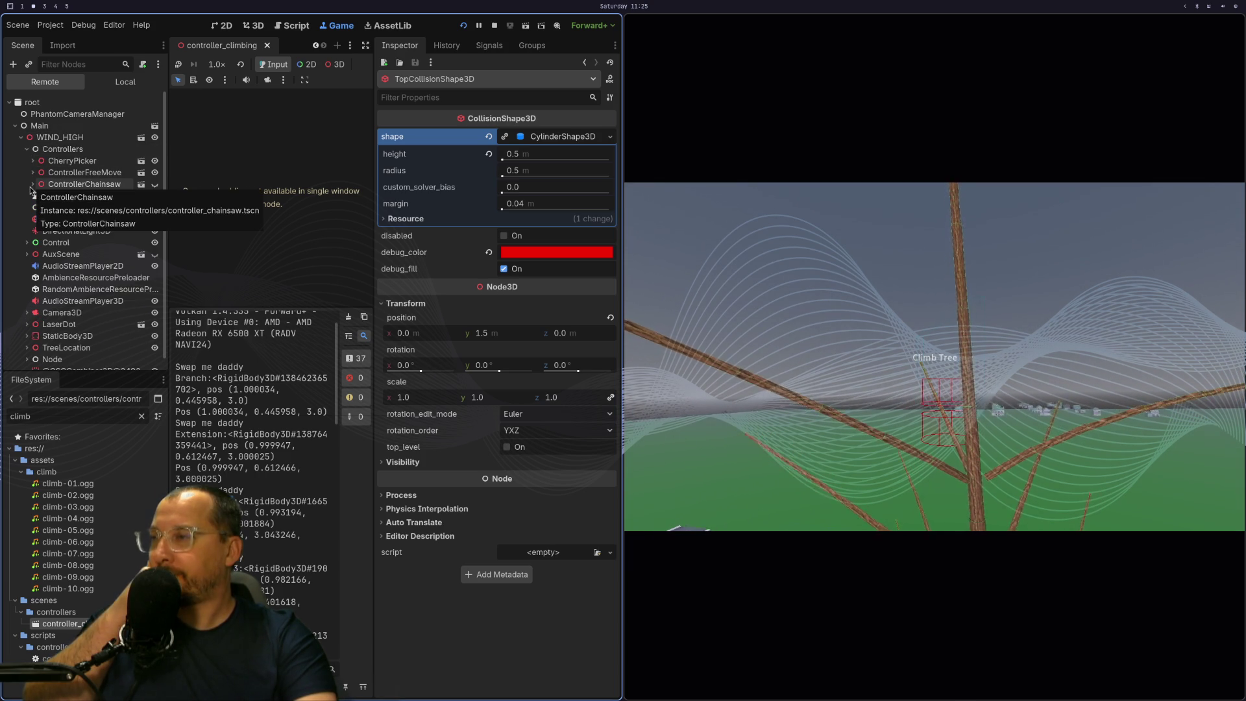
scroll(34, 174, down, 1)
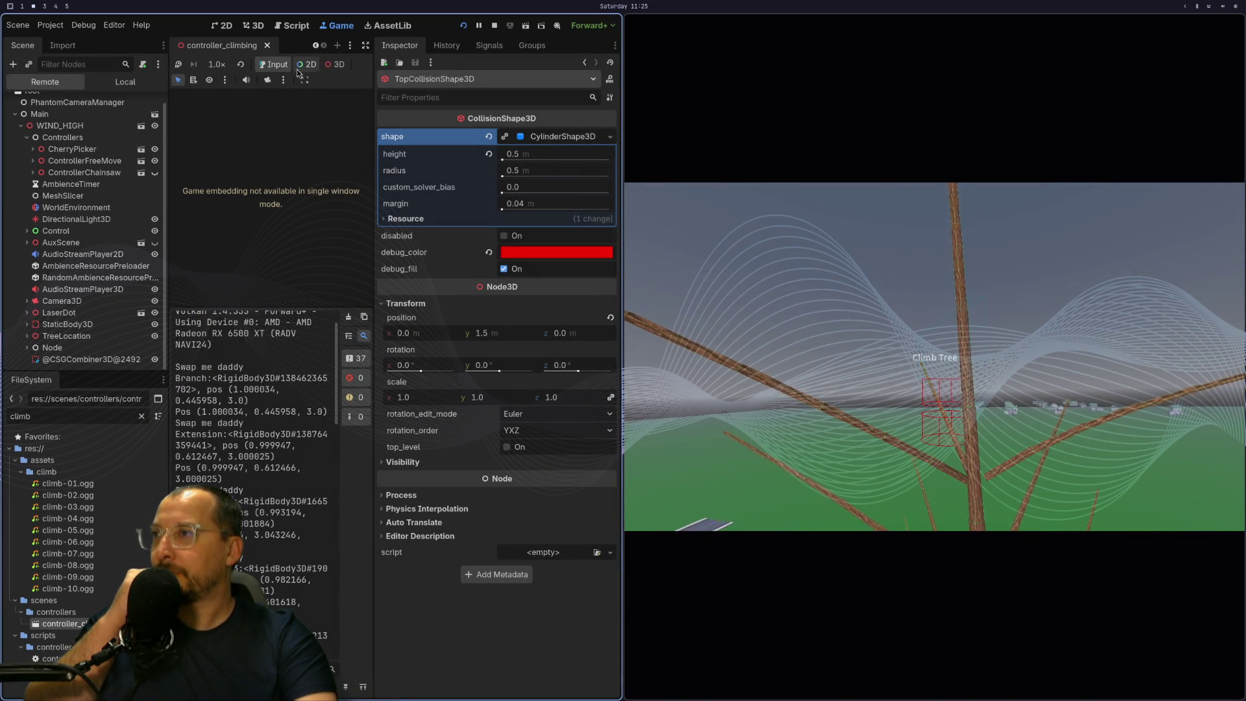
Pick the climber's top collision shape in the running game and inspect the live TopArea3D.
click(335, 64)
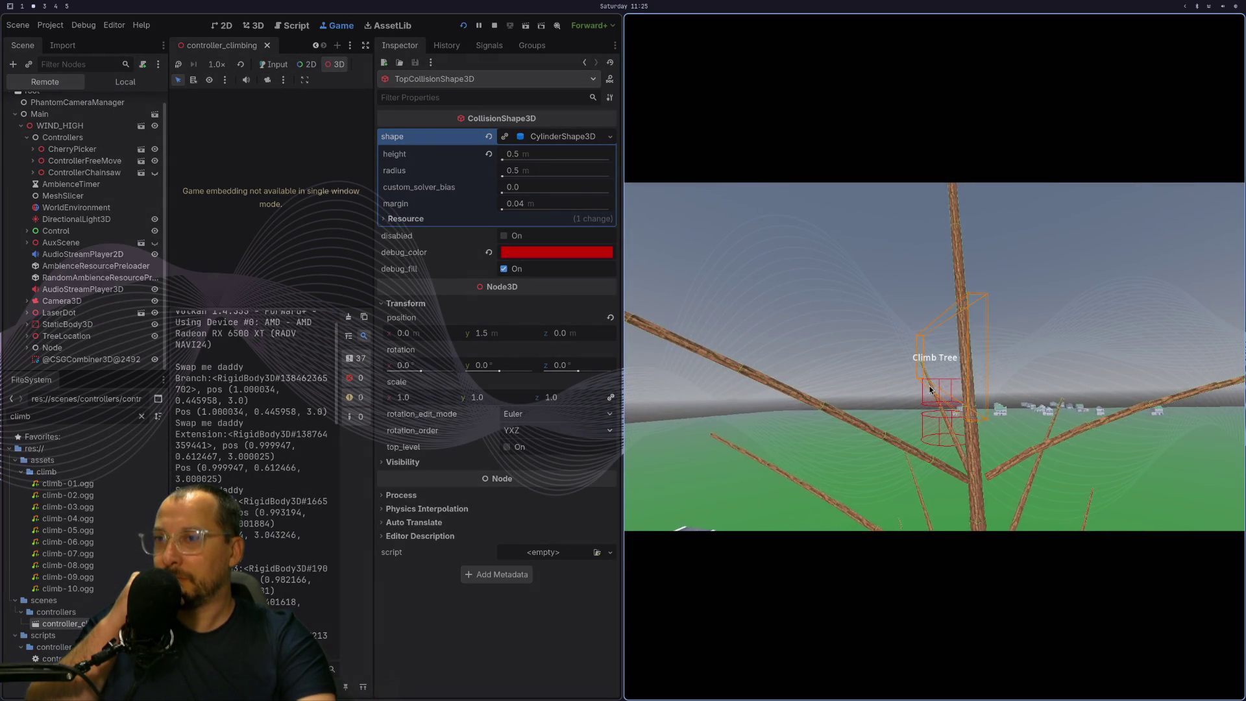
click(928, 401)
click(928, 400)
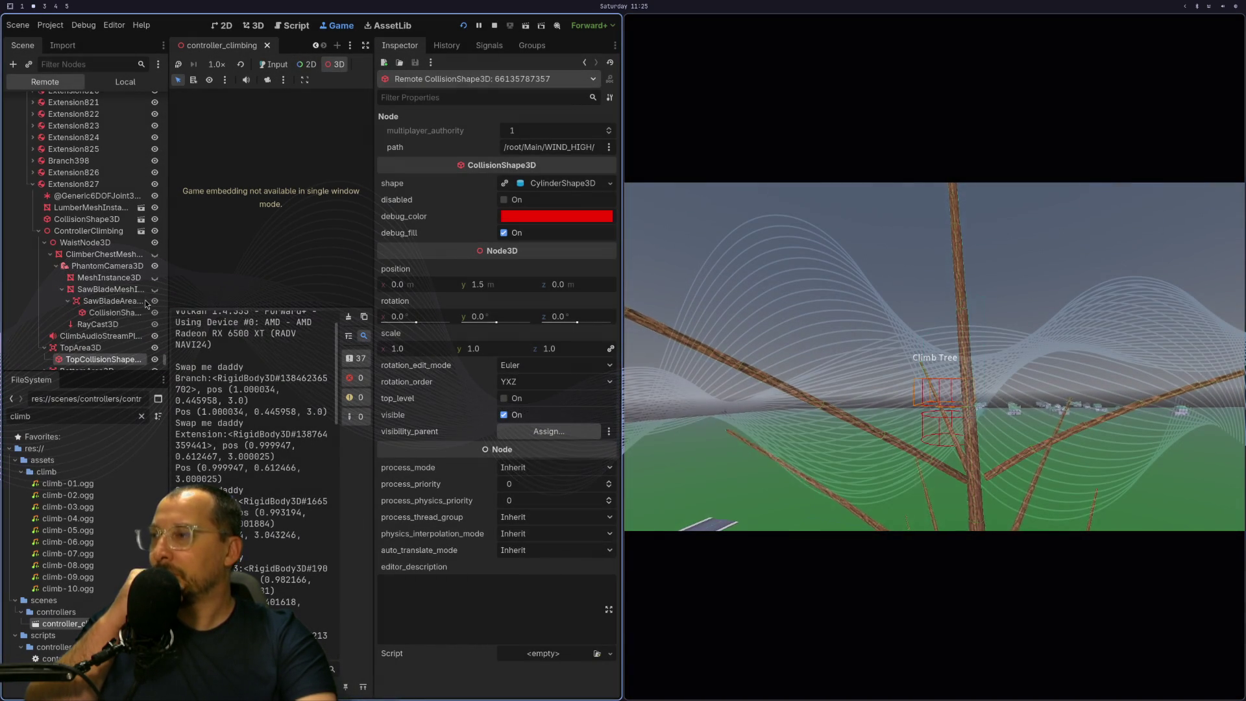
click(94, 354)
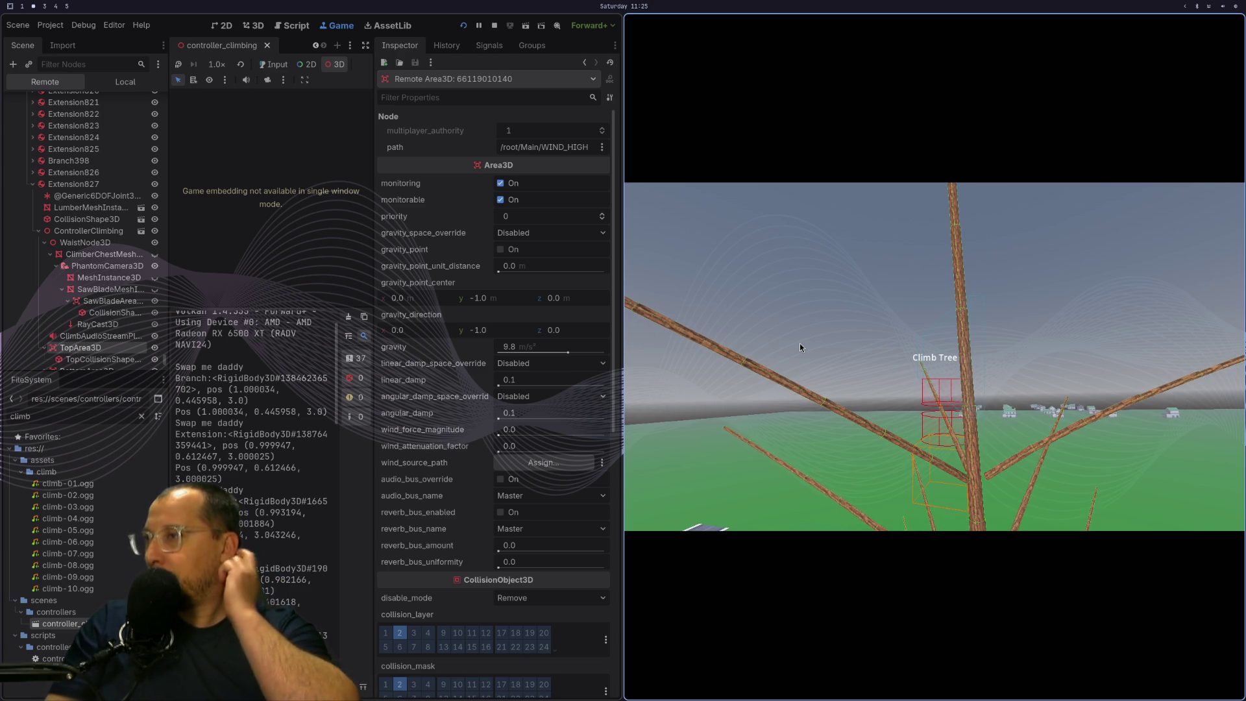
Return to the controller's Local scene tree in the 3D scene editor.
click(296, 27)
click(329, 30)
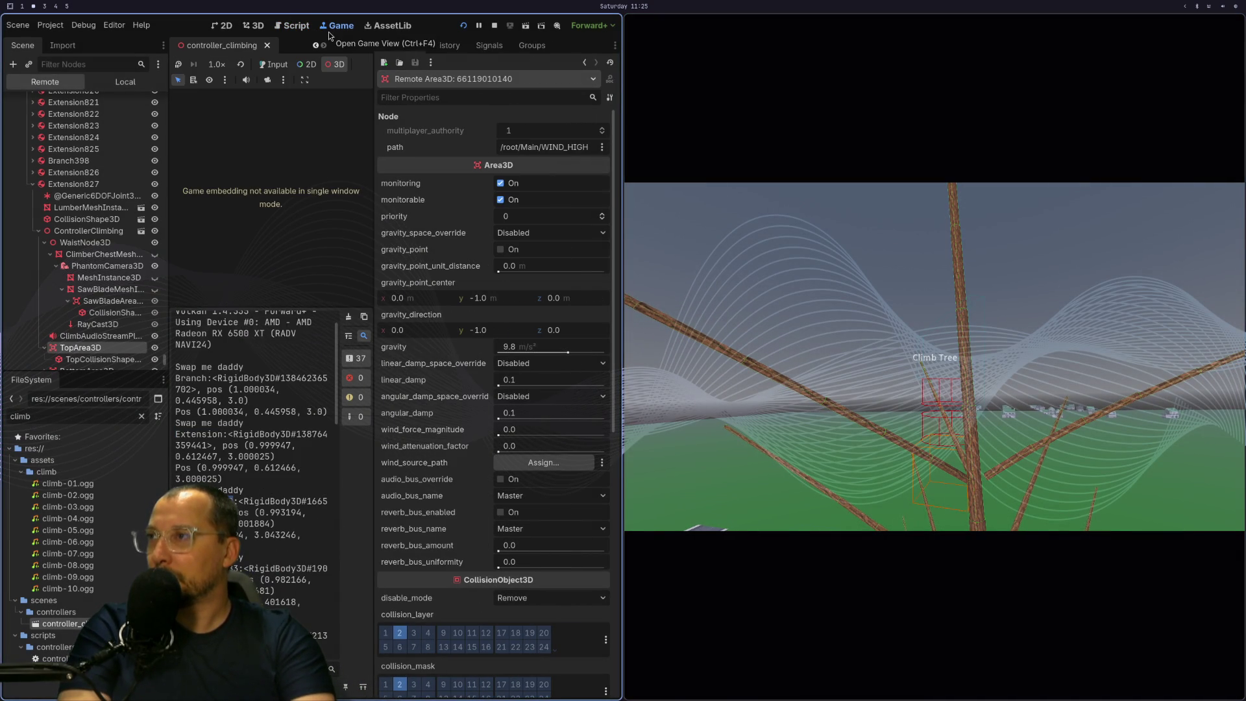
click(59, 43)
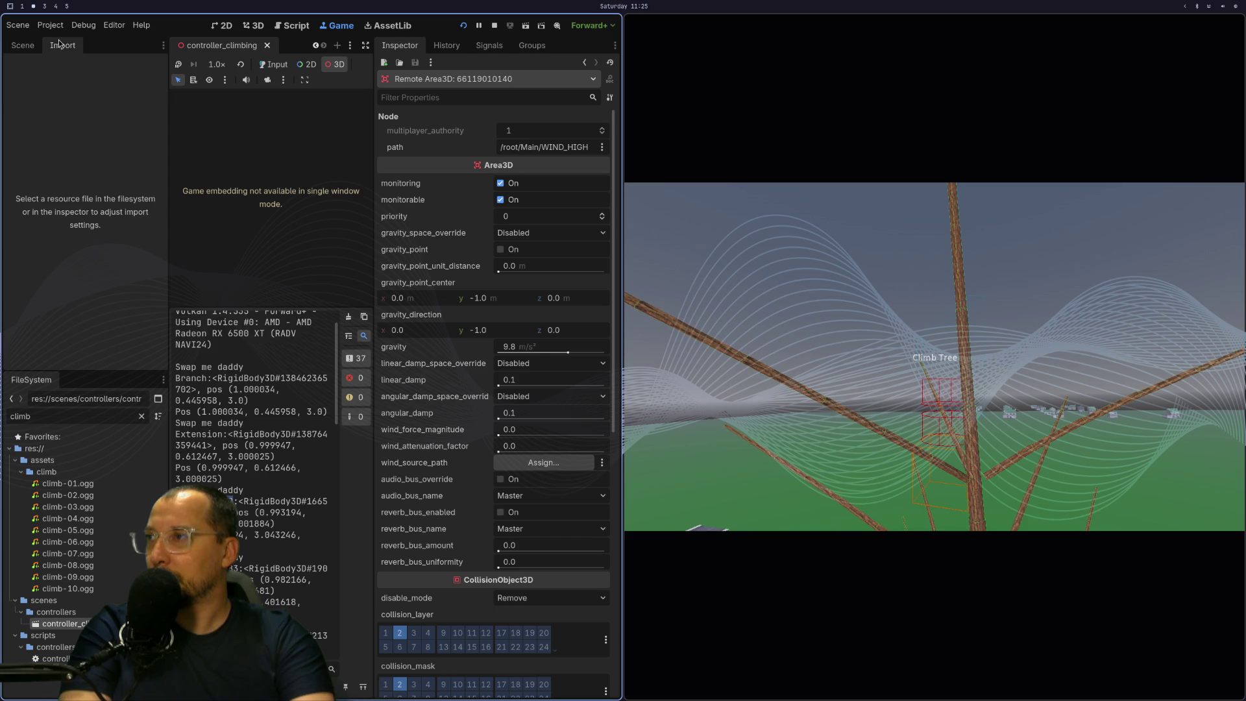
click(31, 48)
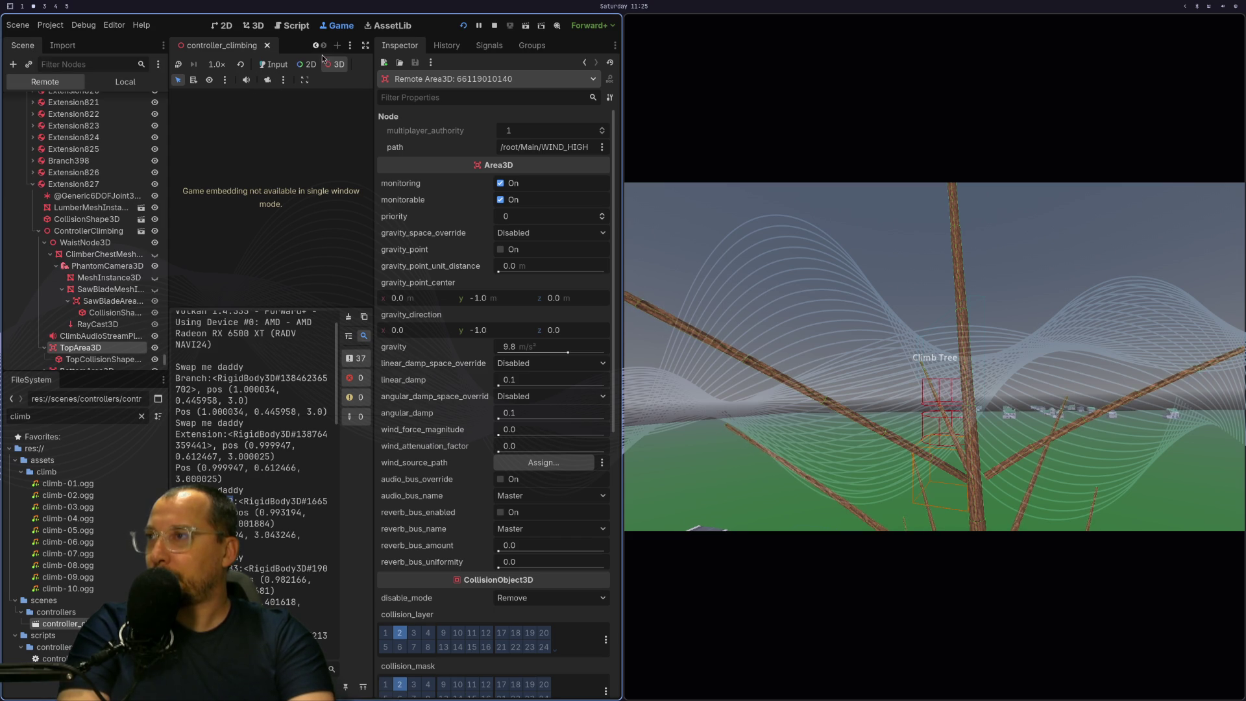
click(276, 64)
click(98, 81)
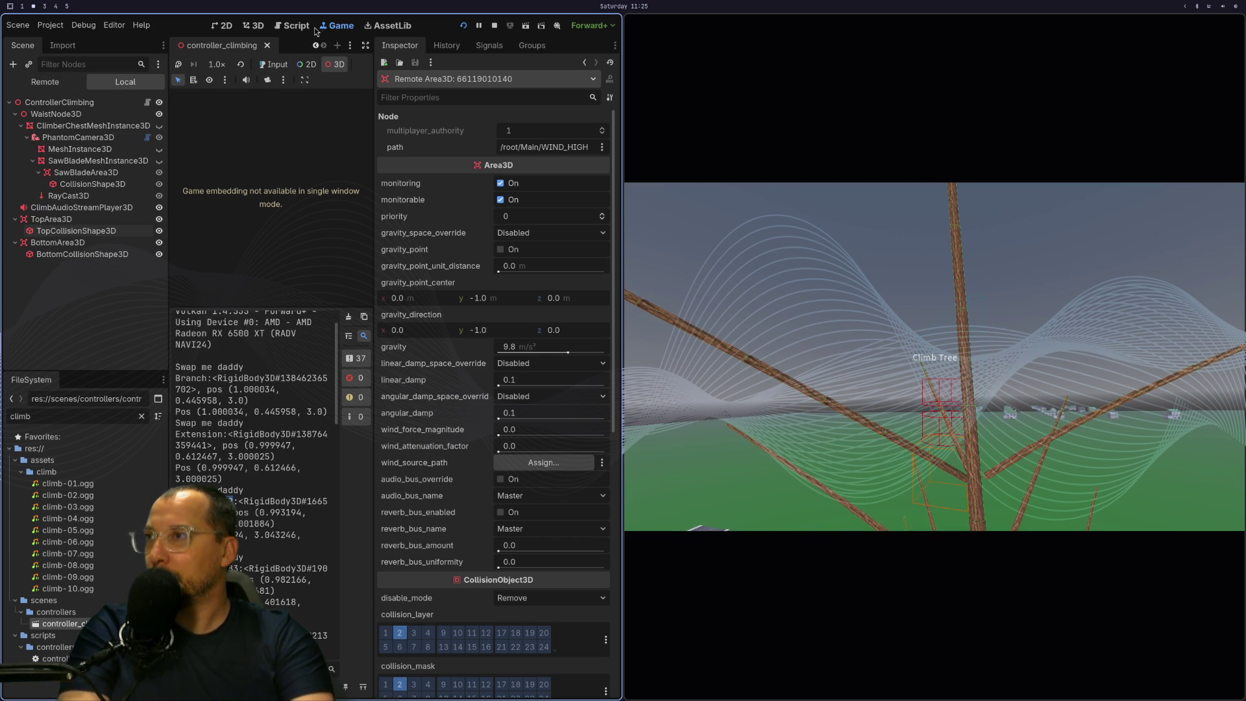
click(245, 25)
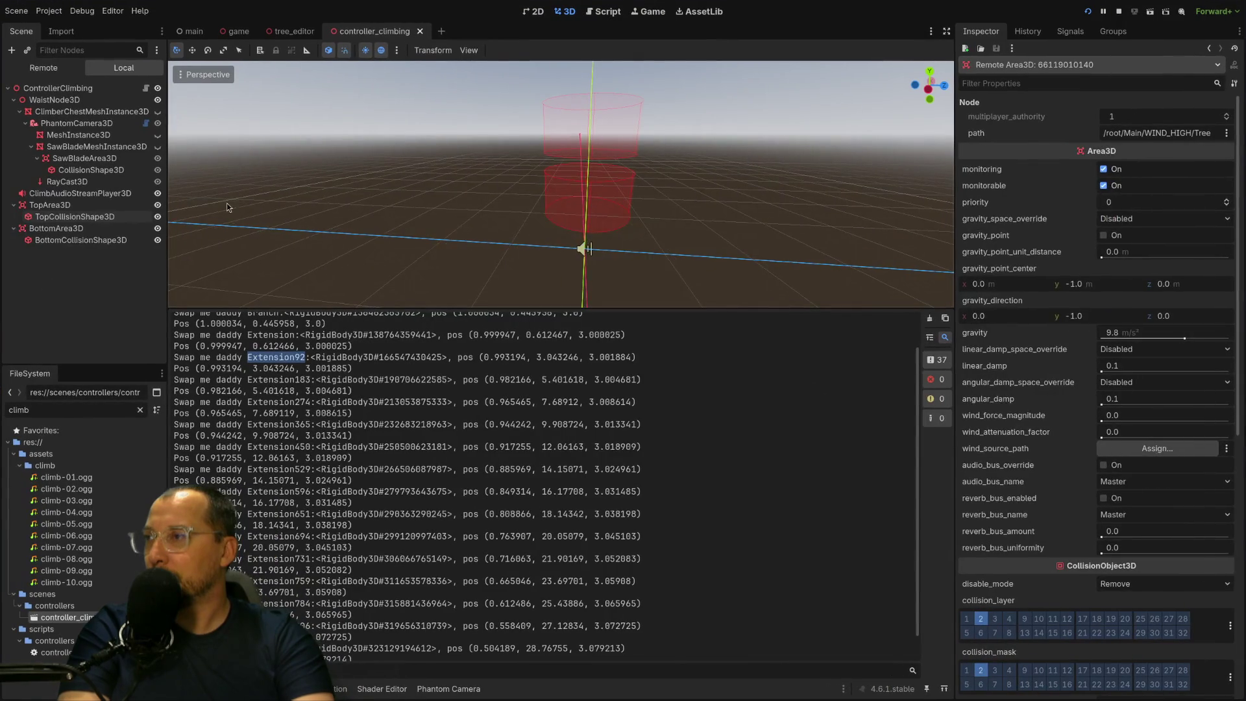
Reset the top collision shape's vertical position to 0 after checking TopArea3D's transform.
click(50, 205)
scroll(440, 220, down, 3)
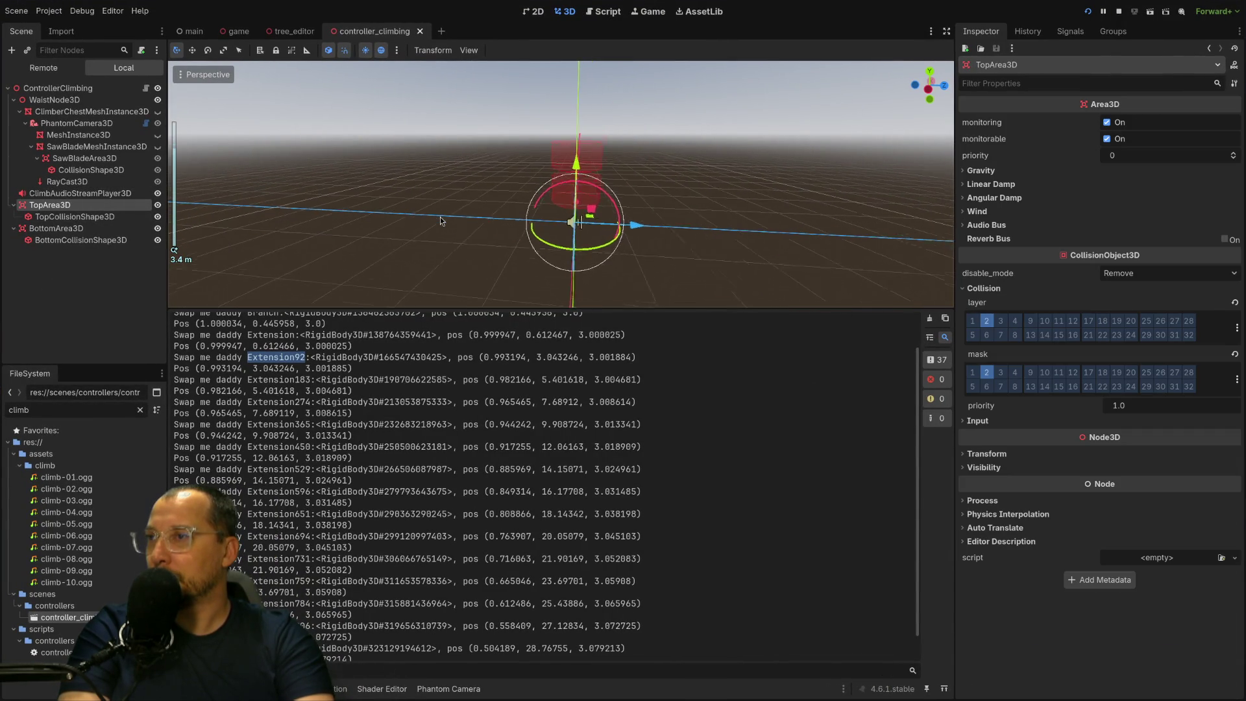
scroll(517, 200, up, 3)
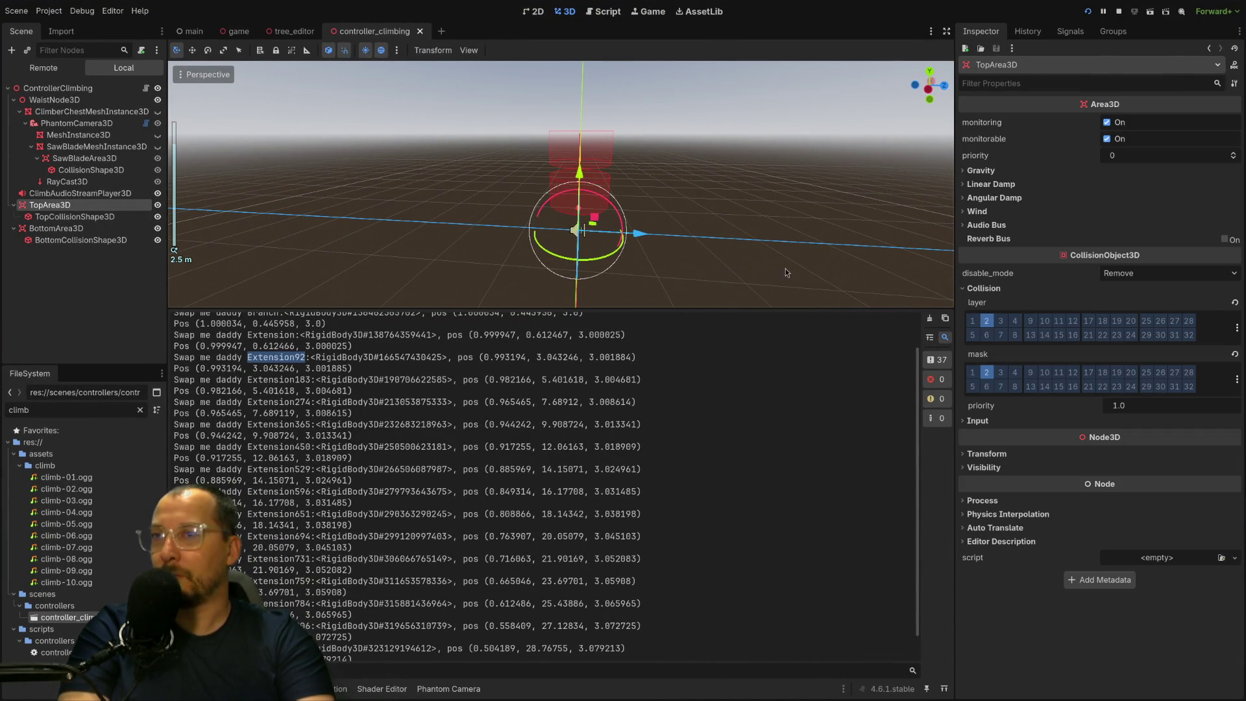
click(973, 454)
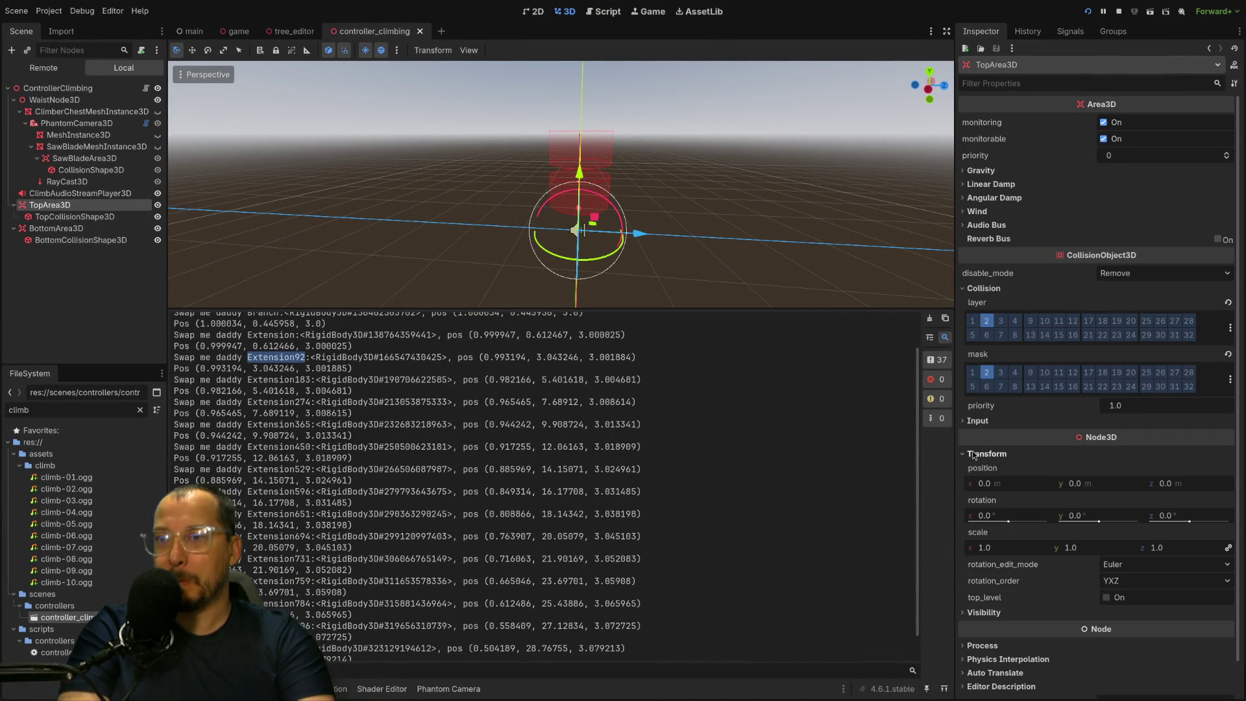
click(57, 217)
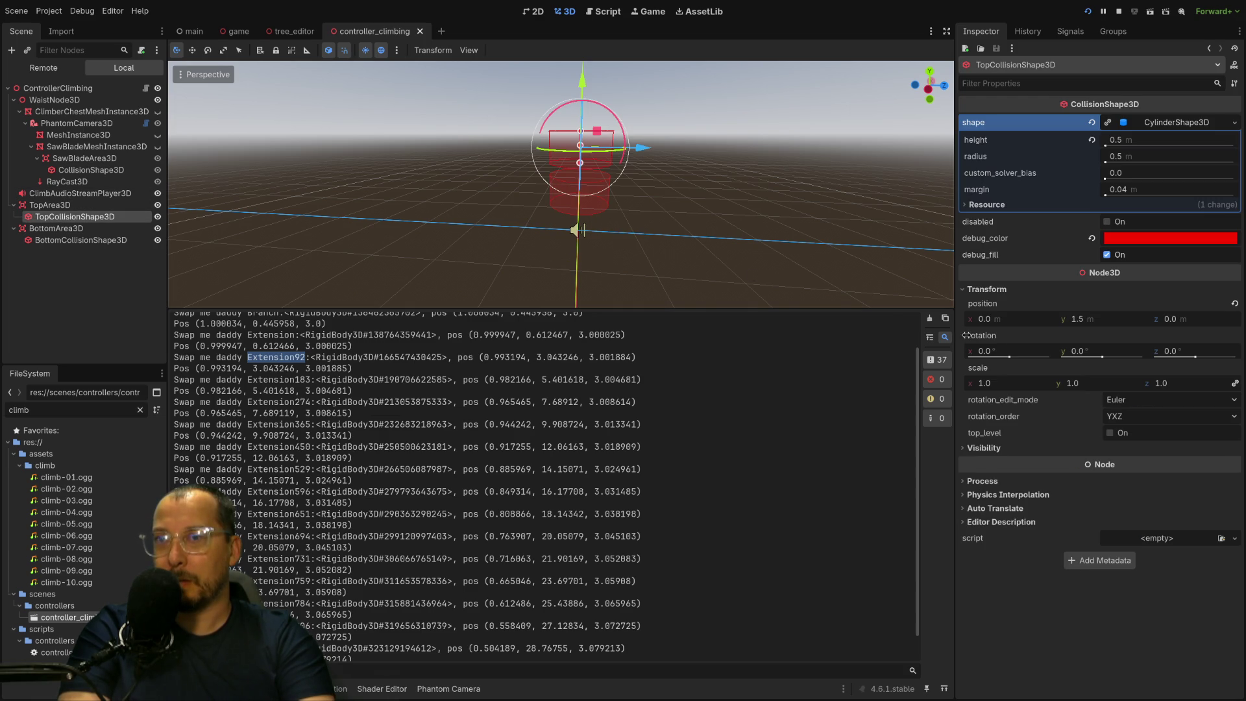
click(1141, 321)
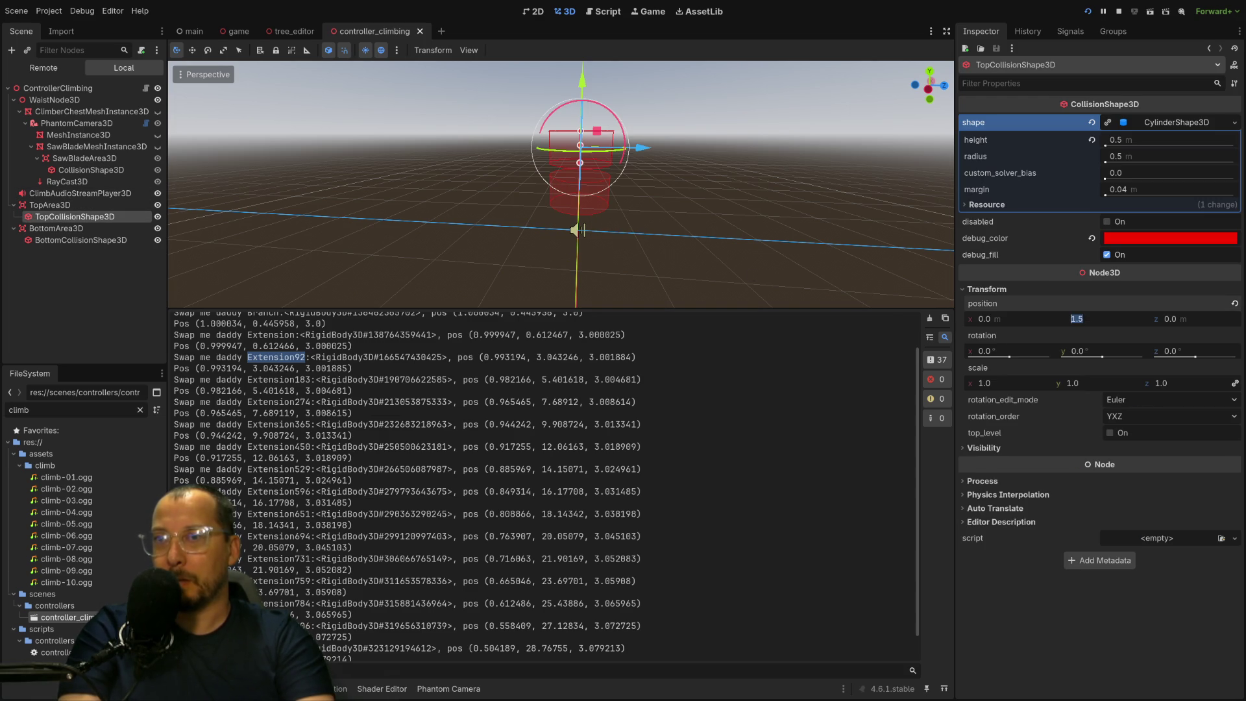
click(1236, 303)
Set TopArea3D's Transform position y to 1.5 m.
click(133, 205)
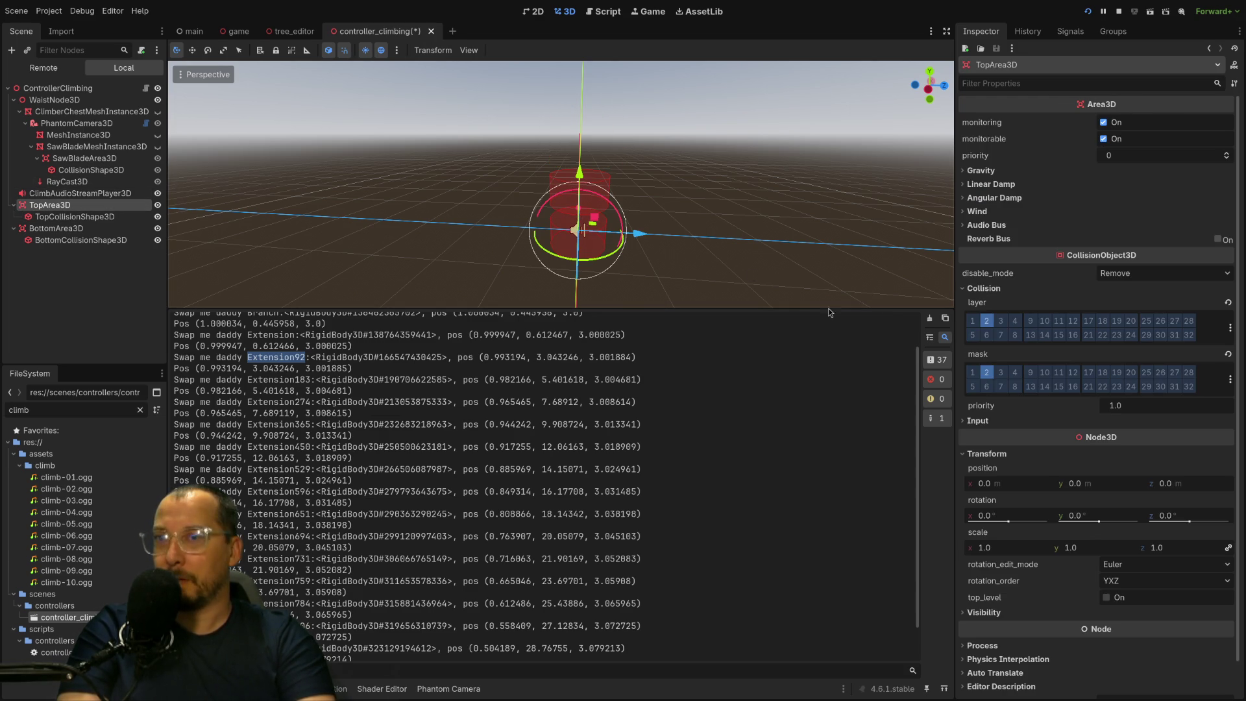
click(1108, 485)
text(1.5)
key(Tab)
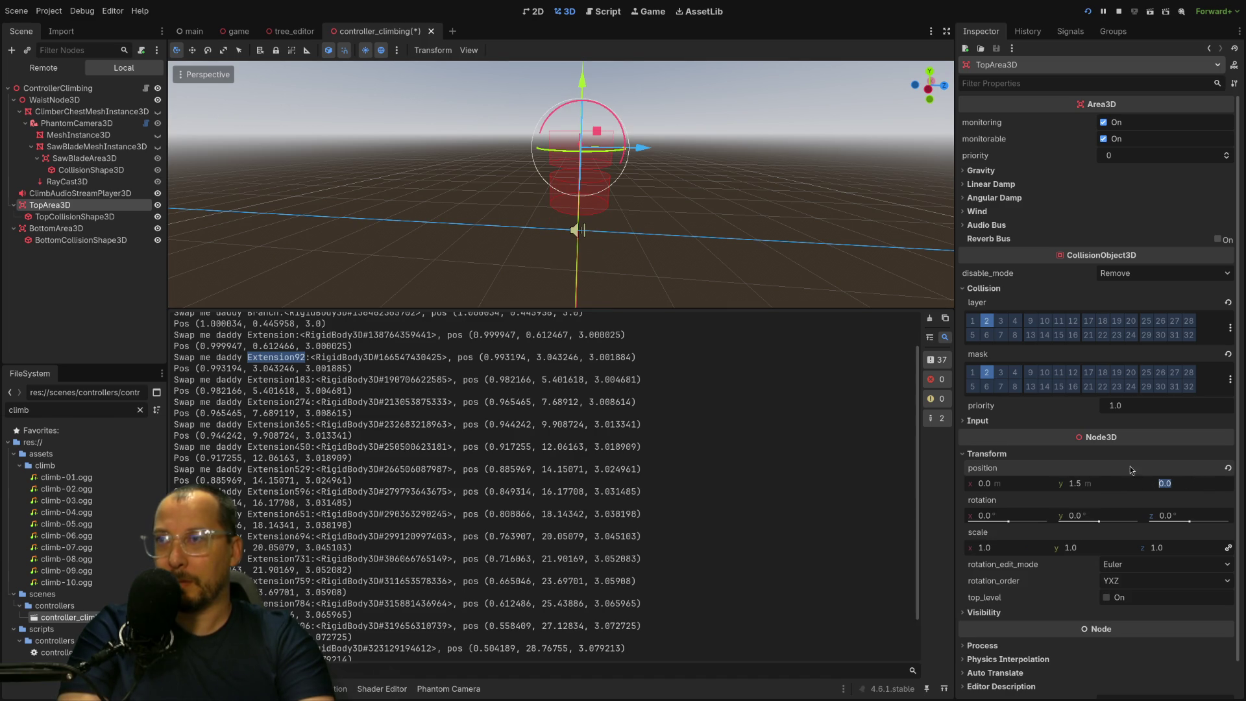
Set BottomCollisionShape3D's Transform position y to 0.
click(56, 228)
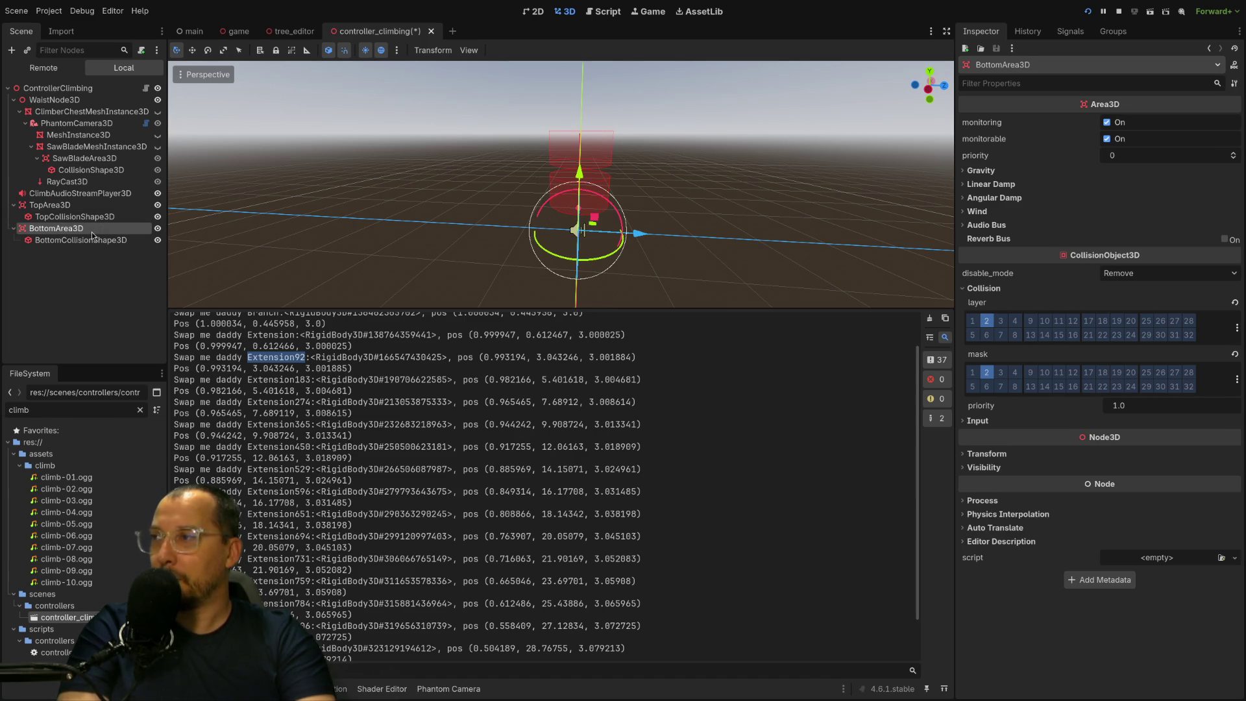
click(994, 453)
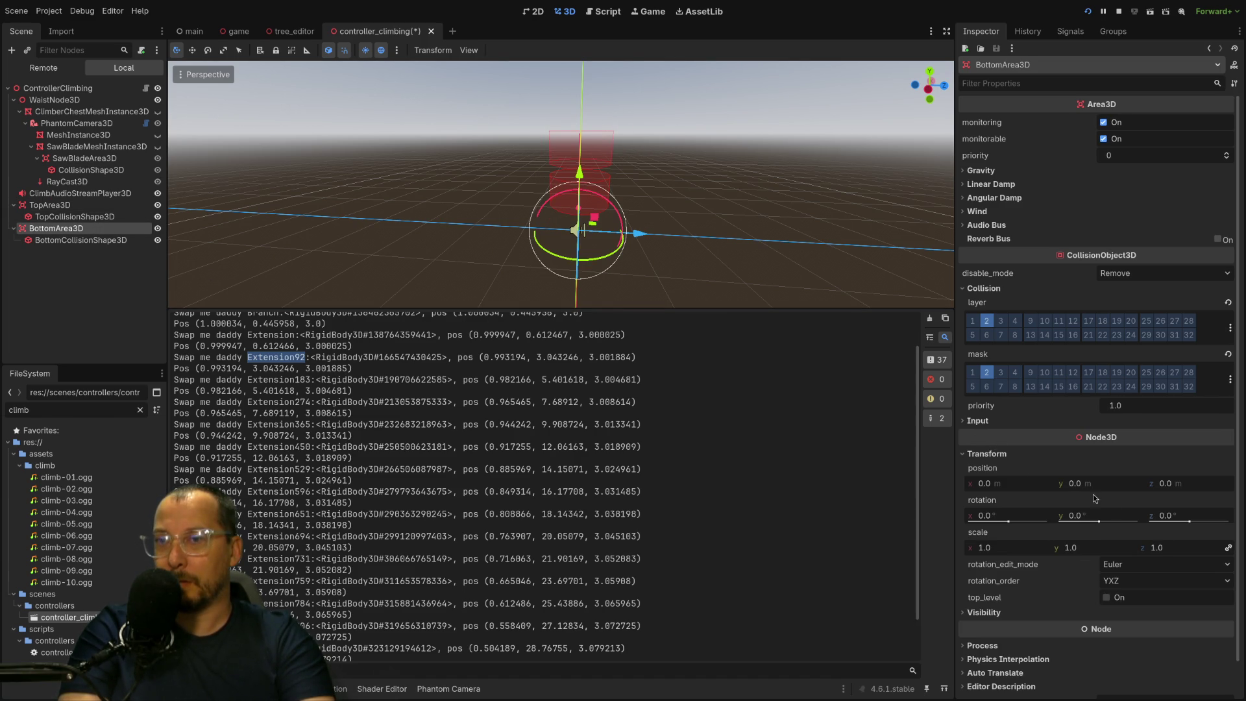
click(81, 240)
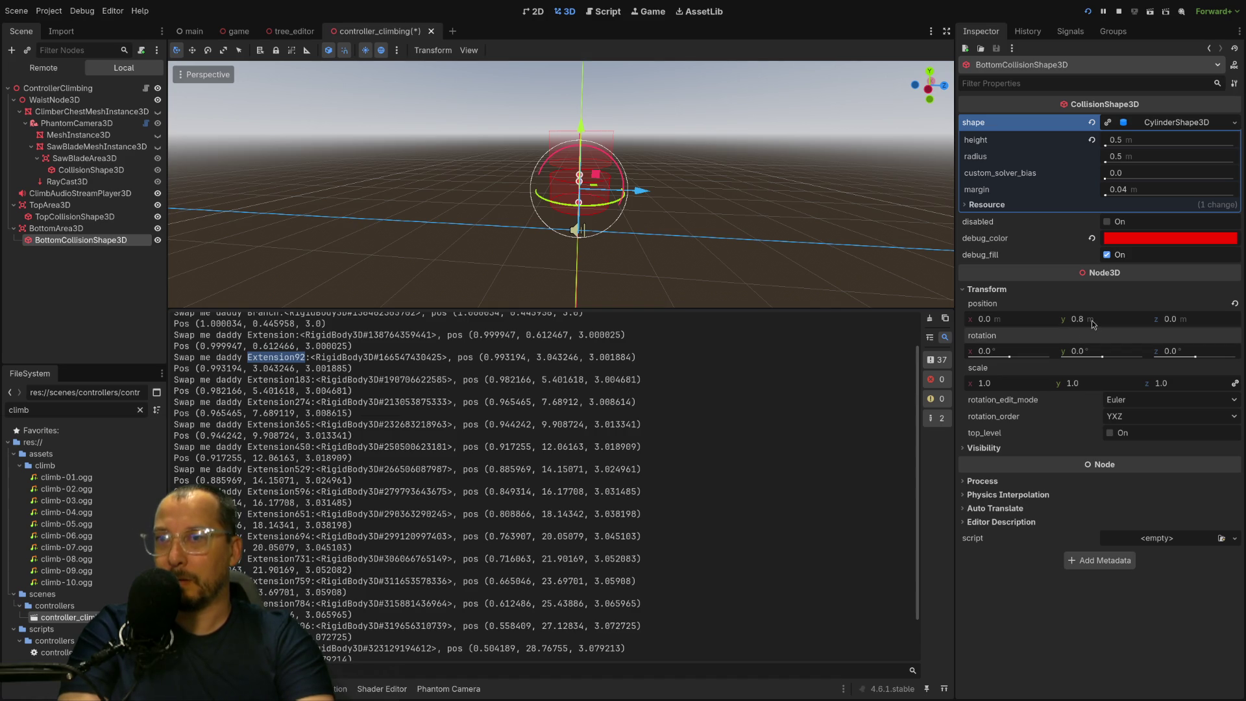
click(1090, 320)
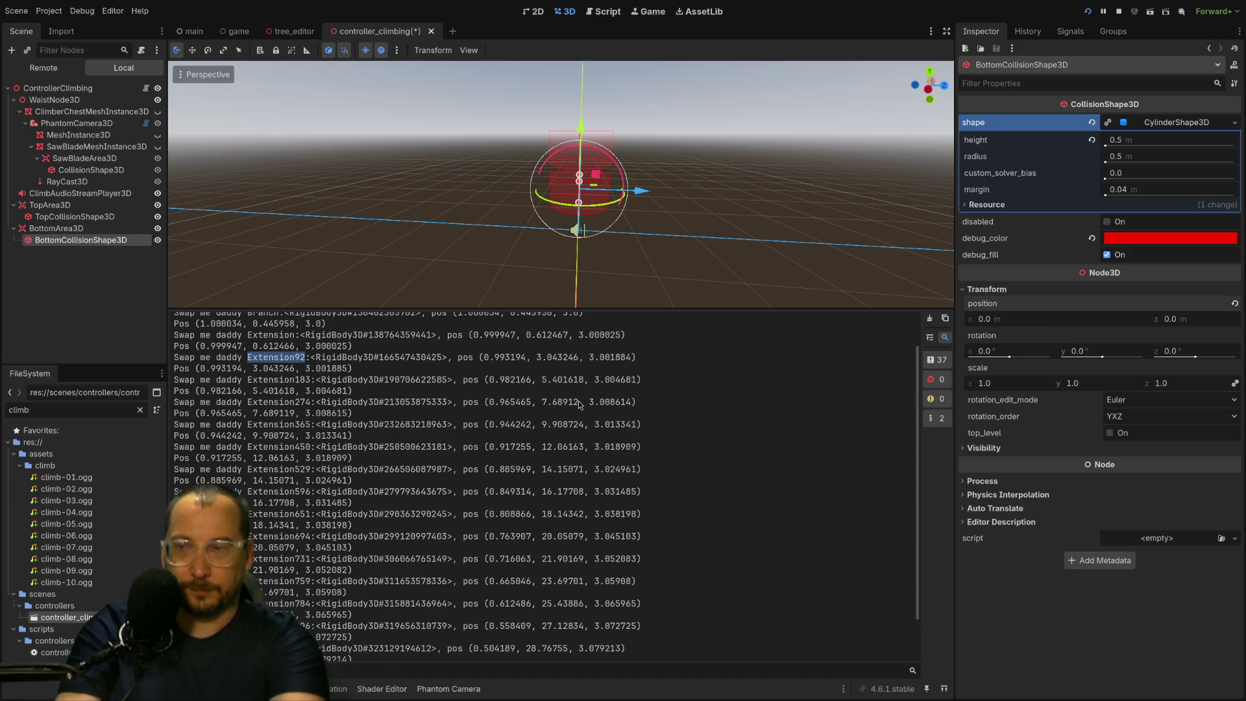
text(0)
key(Tab)
Set BottomArea3D's Transform position y to 0.8 m.
click(99, 229)
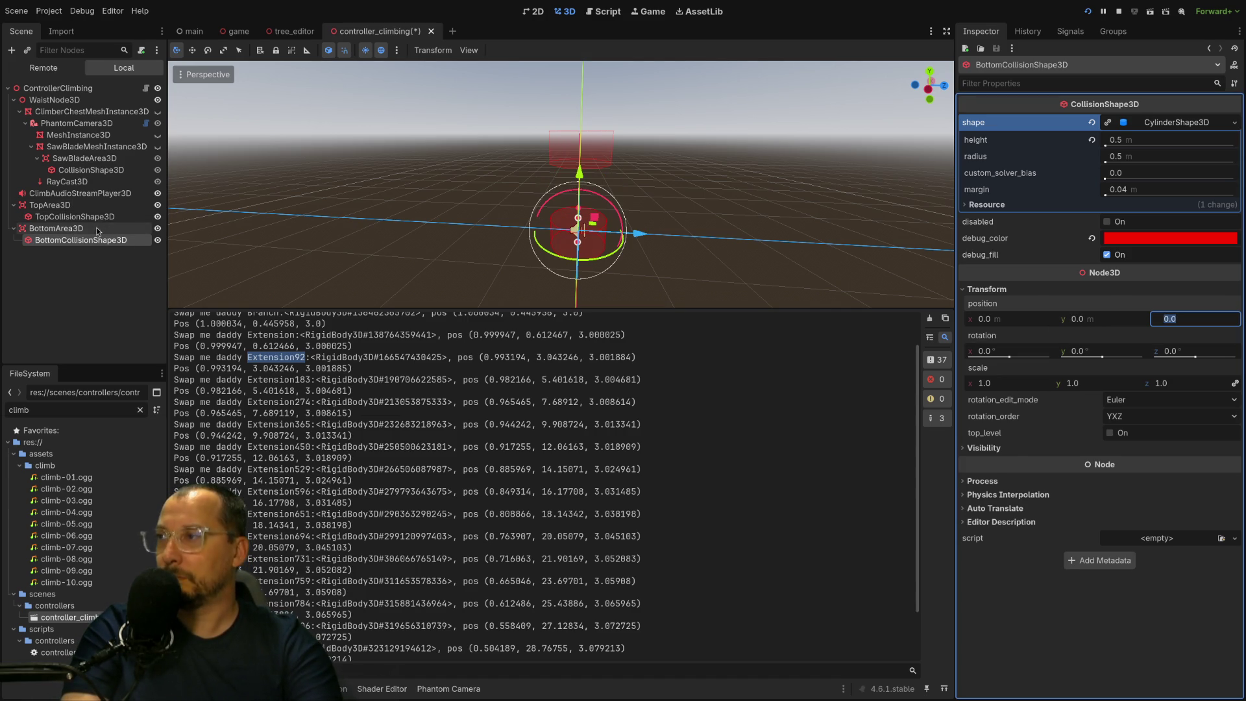
click(1094, 483)
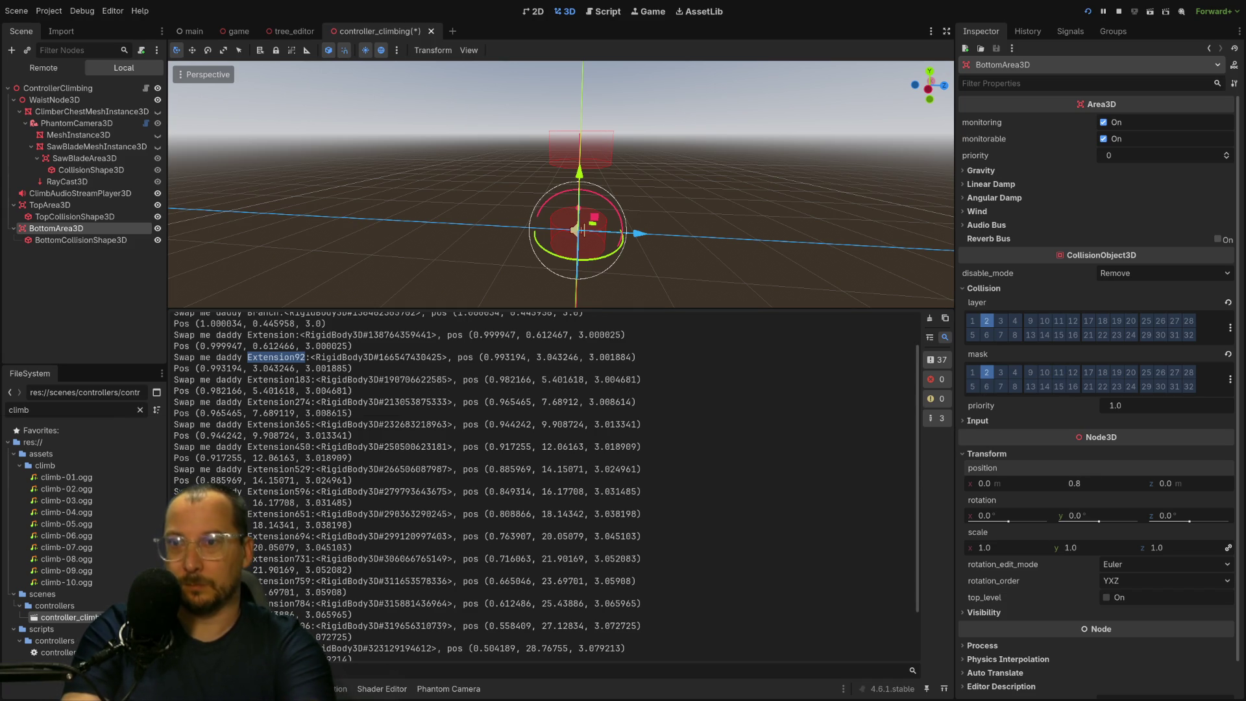
text(0.8)
key(Return)
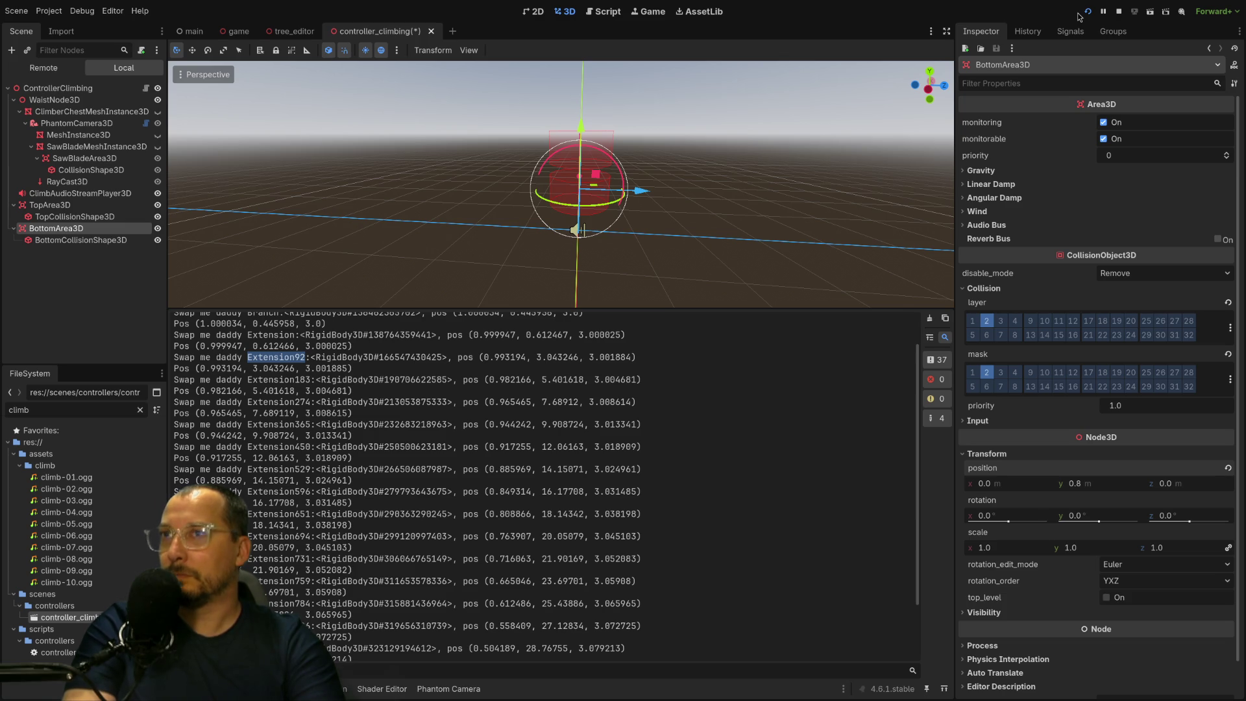
Run the project, walk to the tree and climb it, then check the output log.
click(1087, 12)
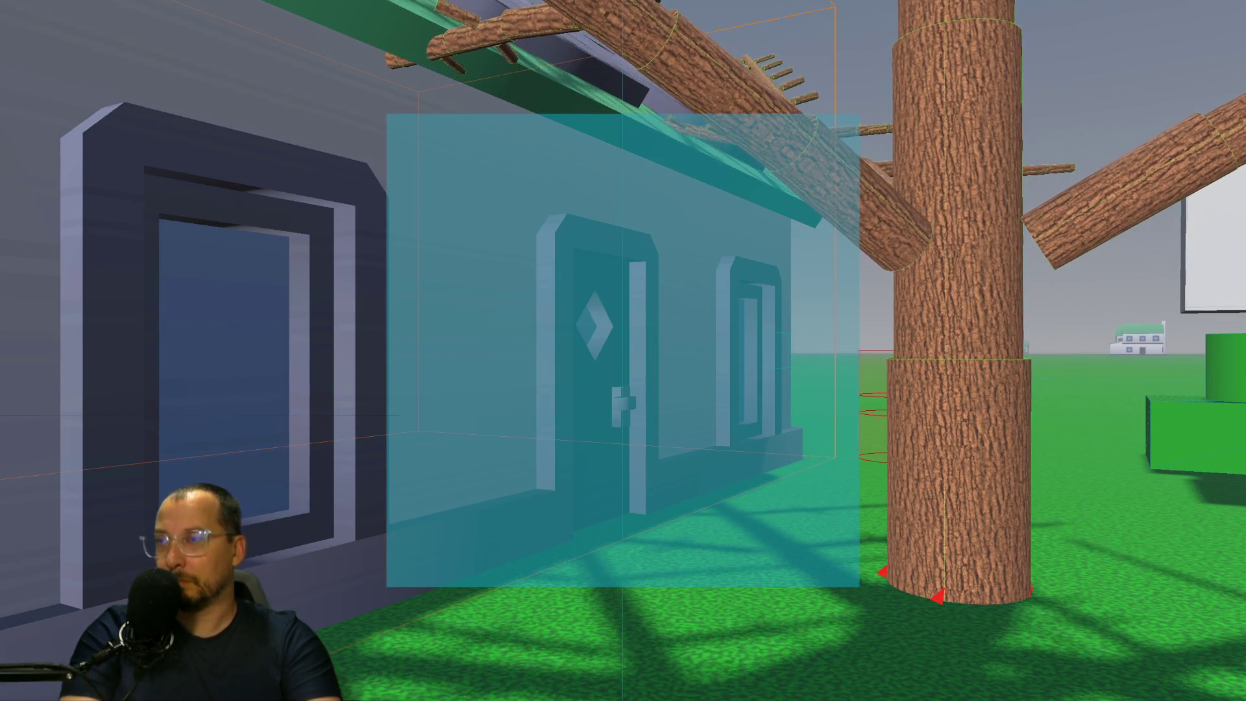
key(super+f)
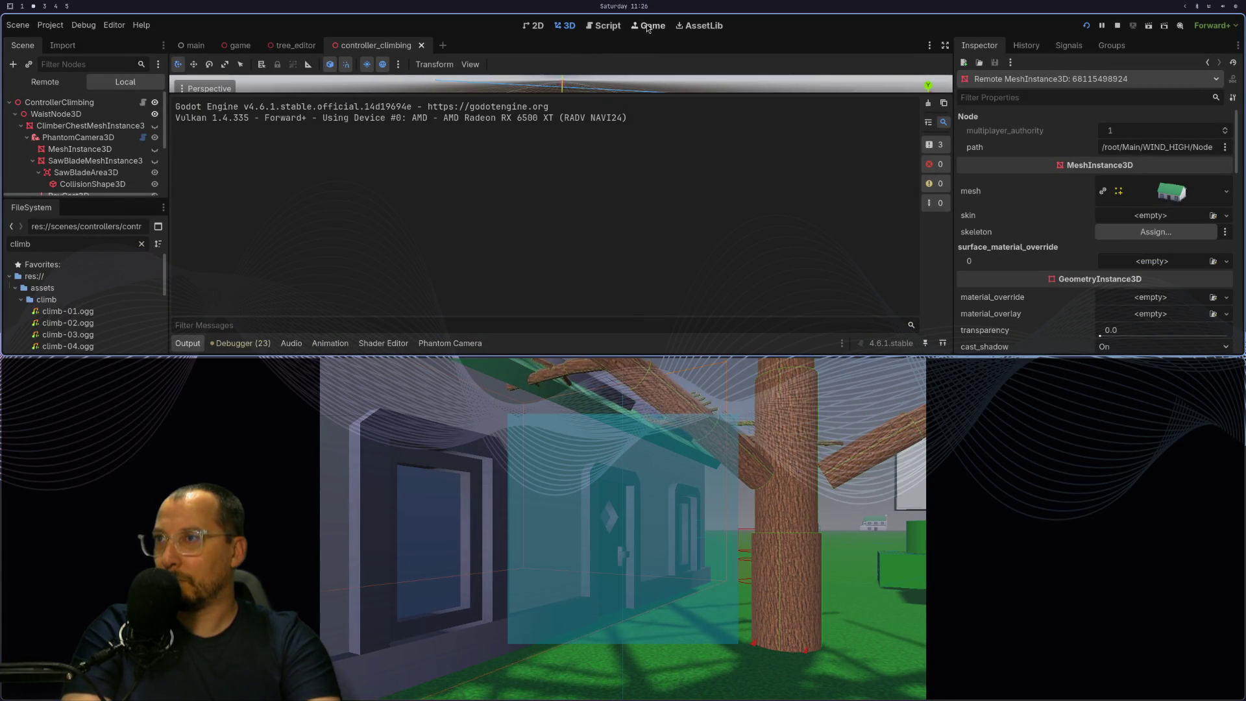
click(649, 26)
key(super+f)
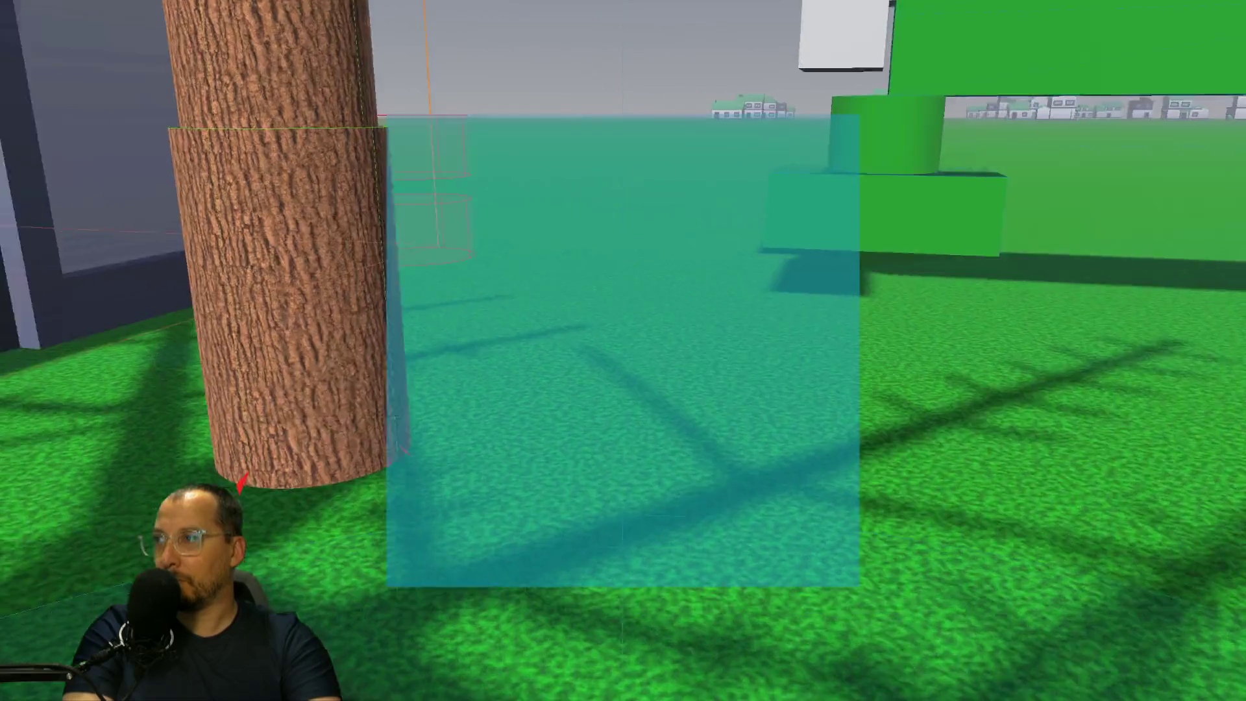
key(s)
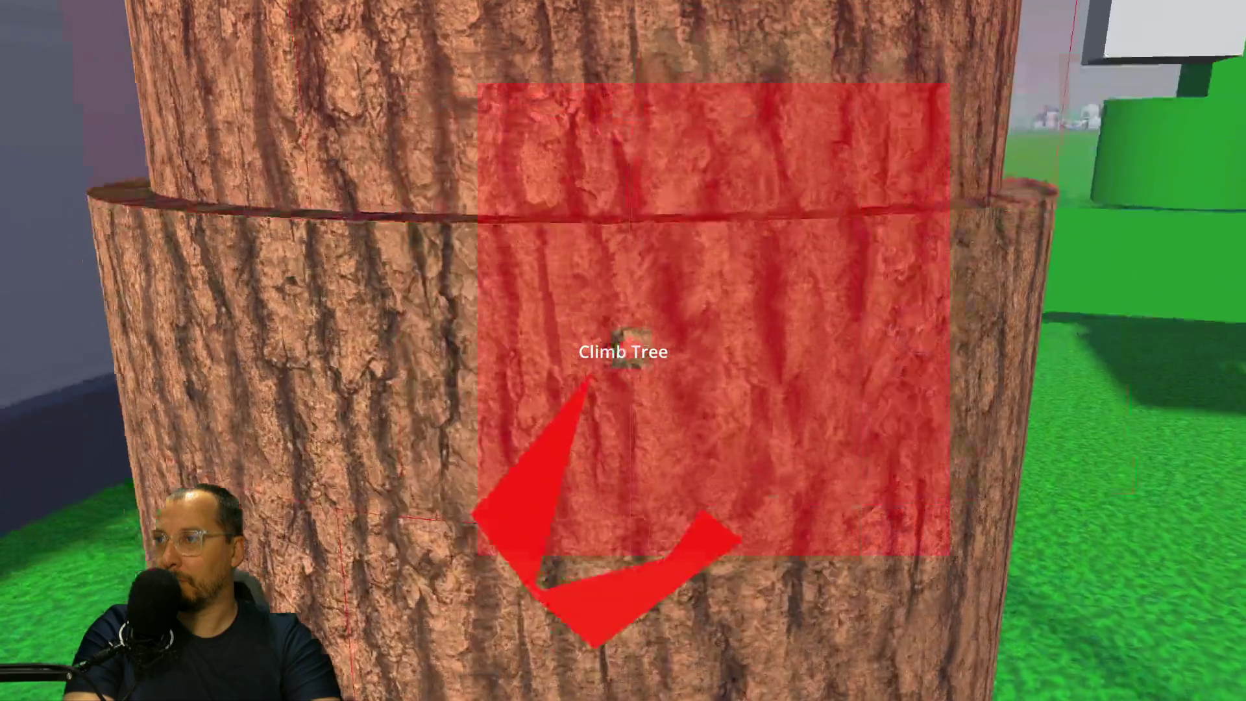
key(s)
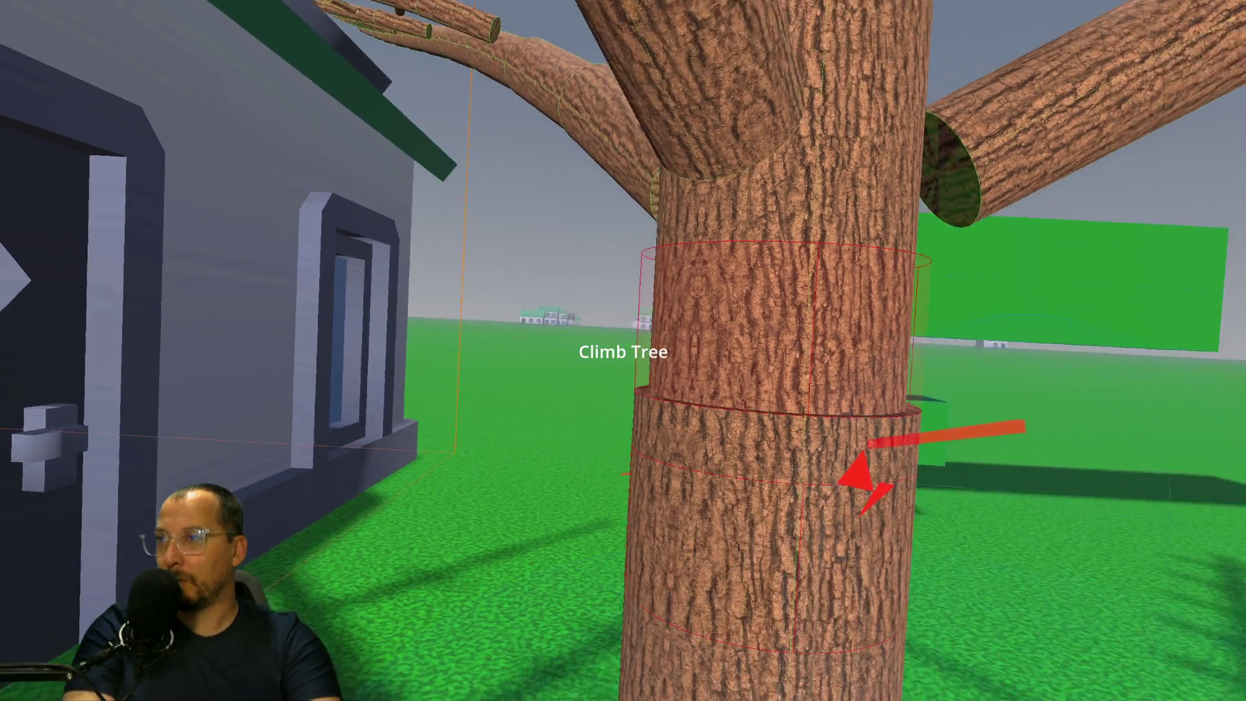
key(s)
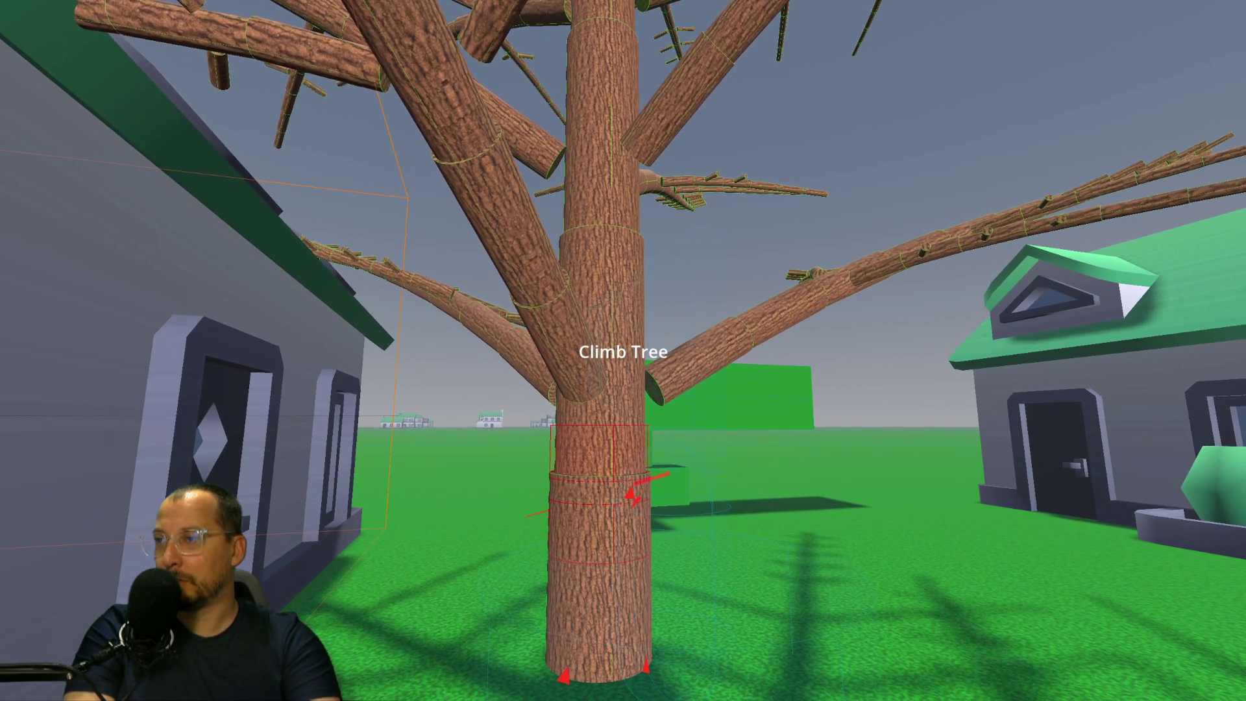
key(w)
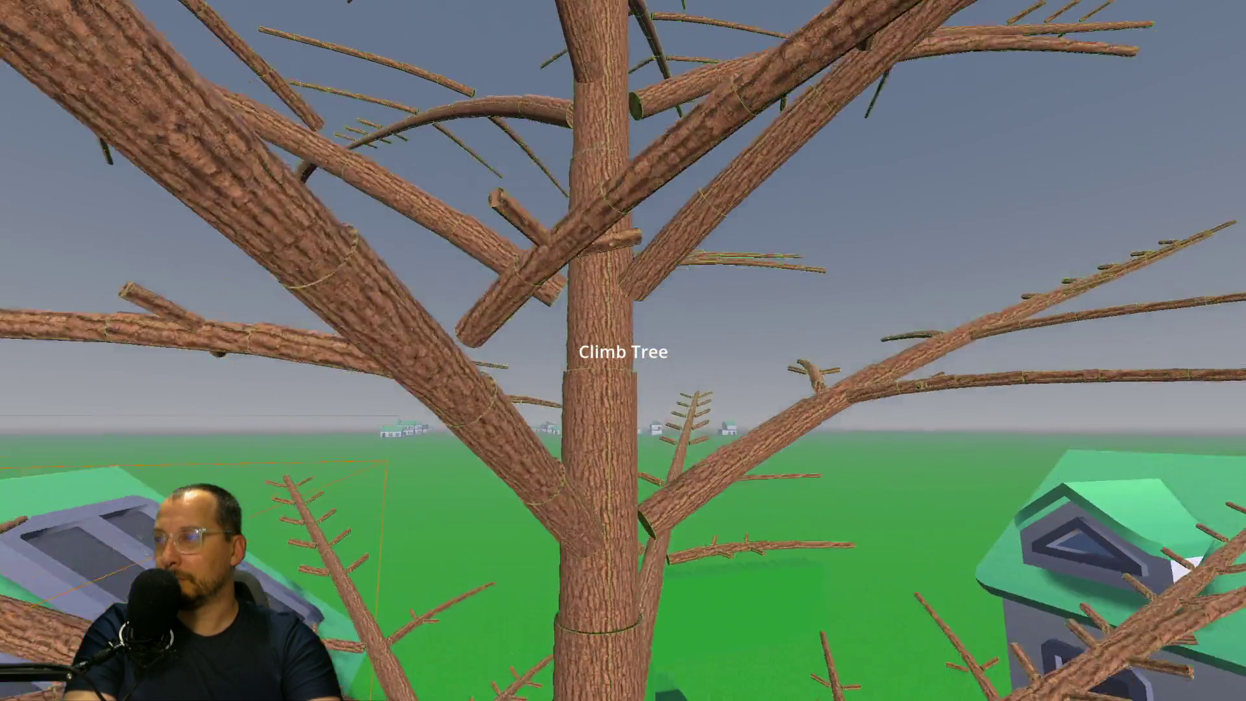
key(super+f)
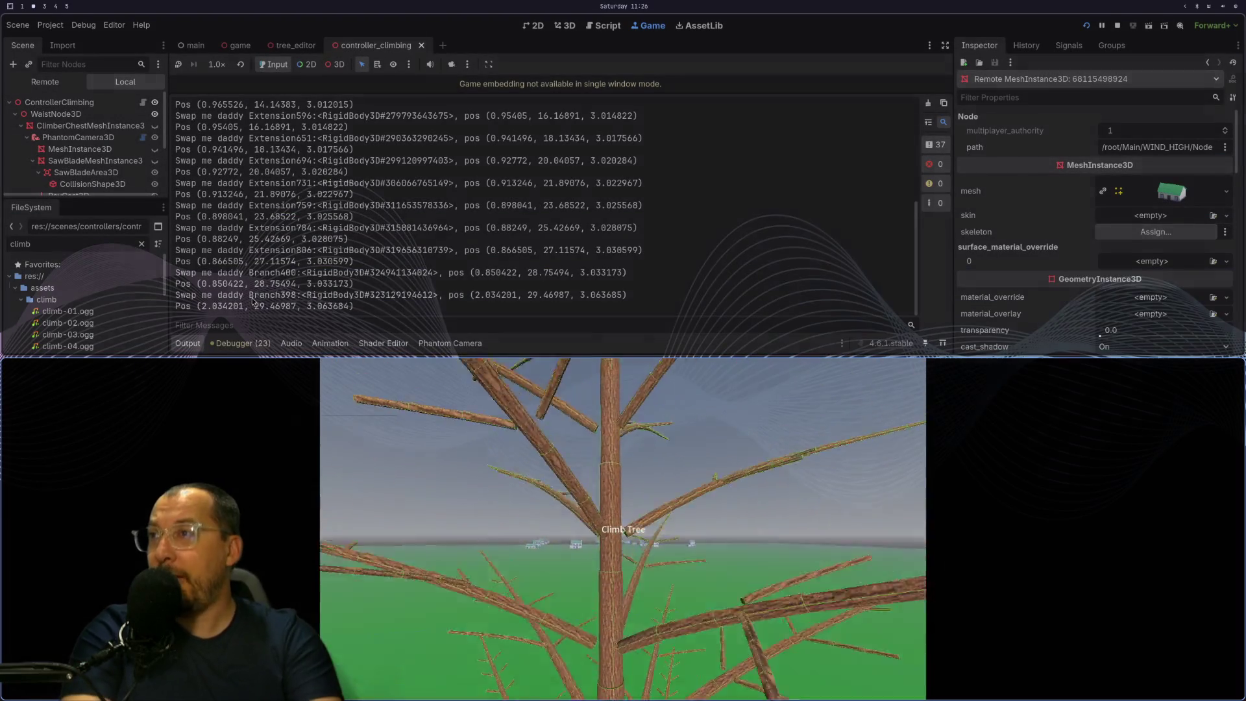
scroll(390, 169, up, 5)
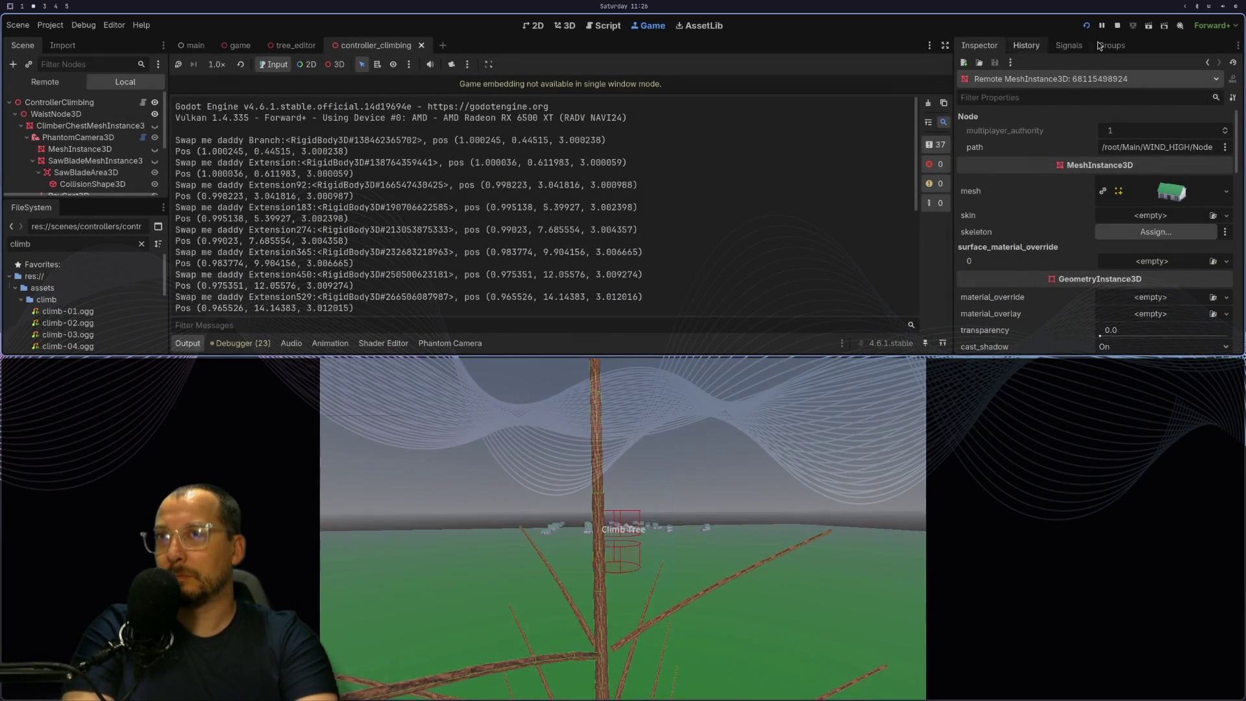
Restart the game, climb the tree again, and select 'Extension' in the Output panel.
click(1116, 28)
click(1086, 25)
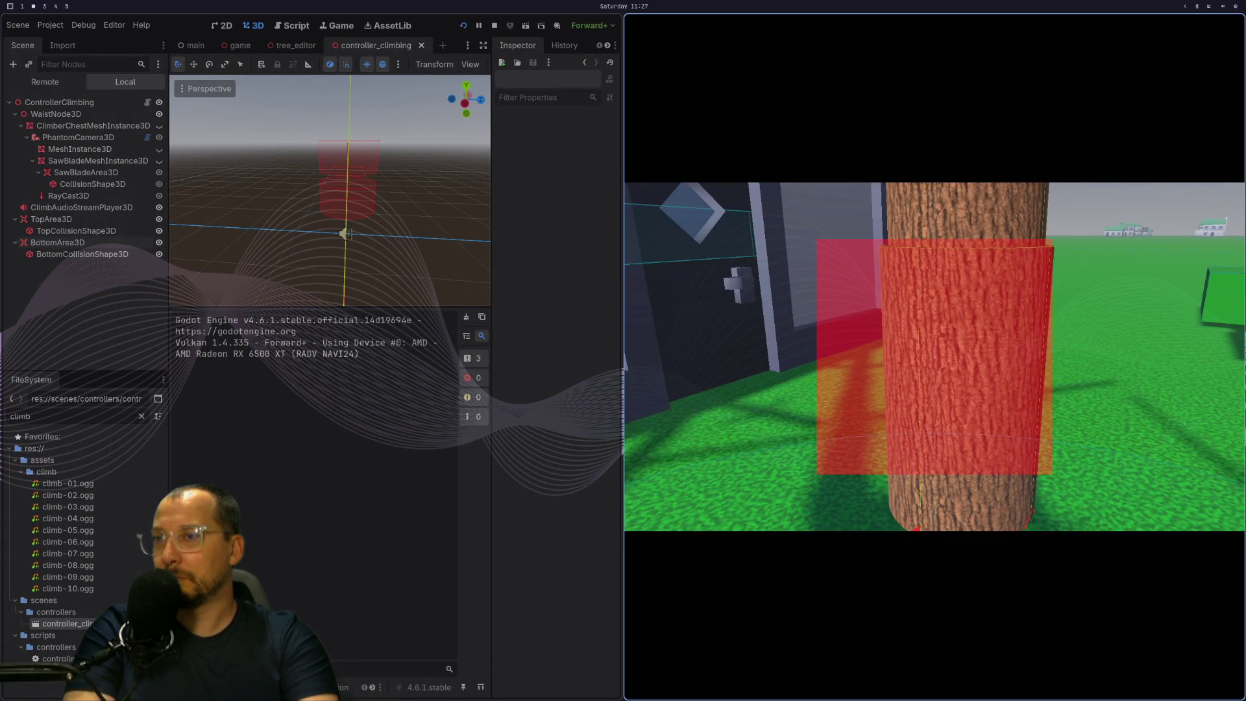
key(w)
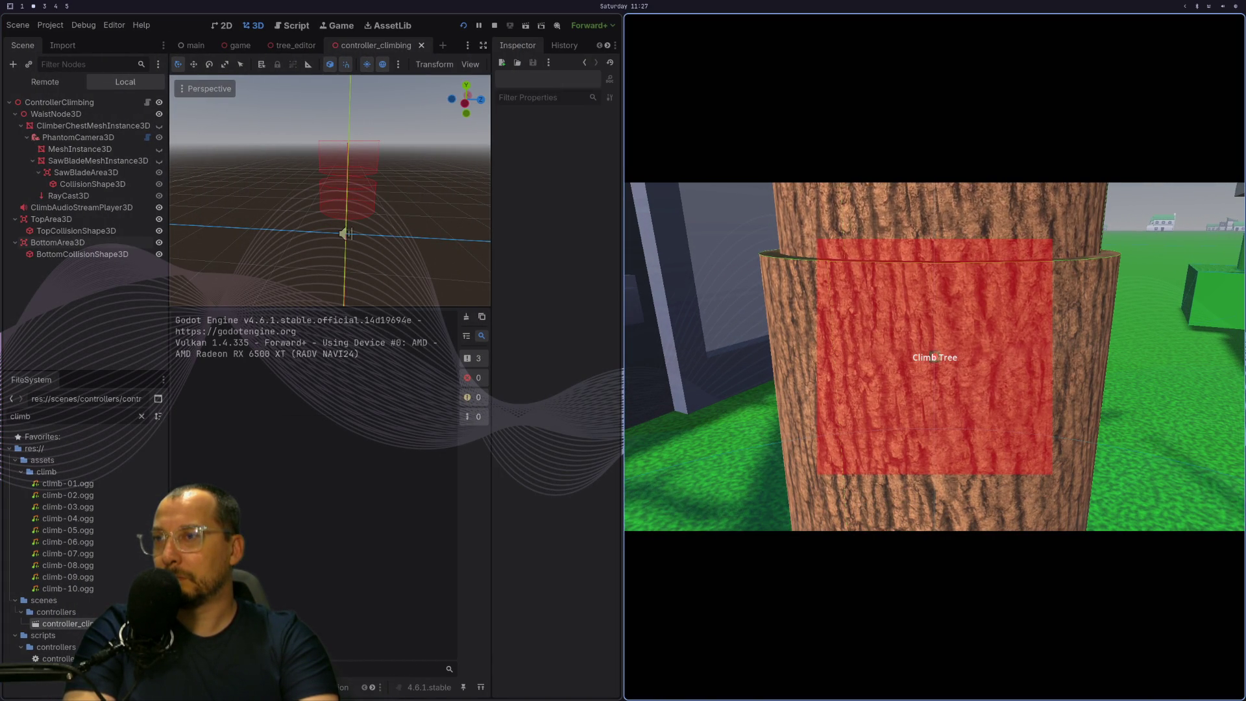
key(e)
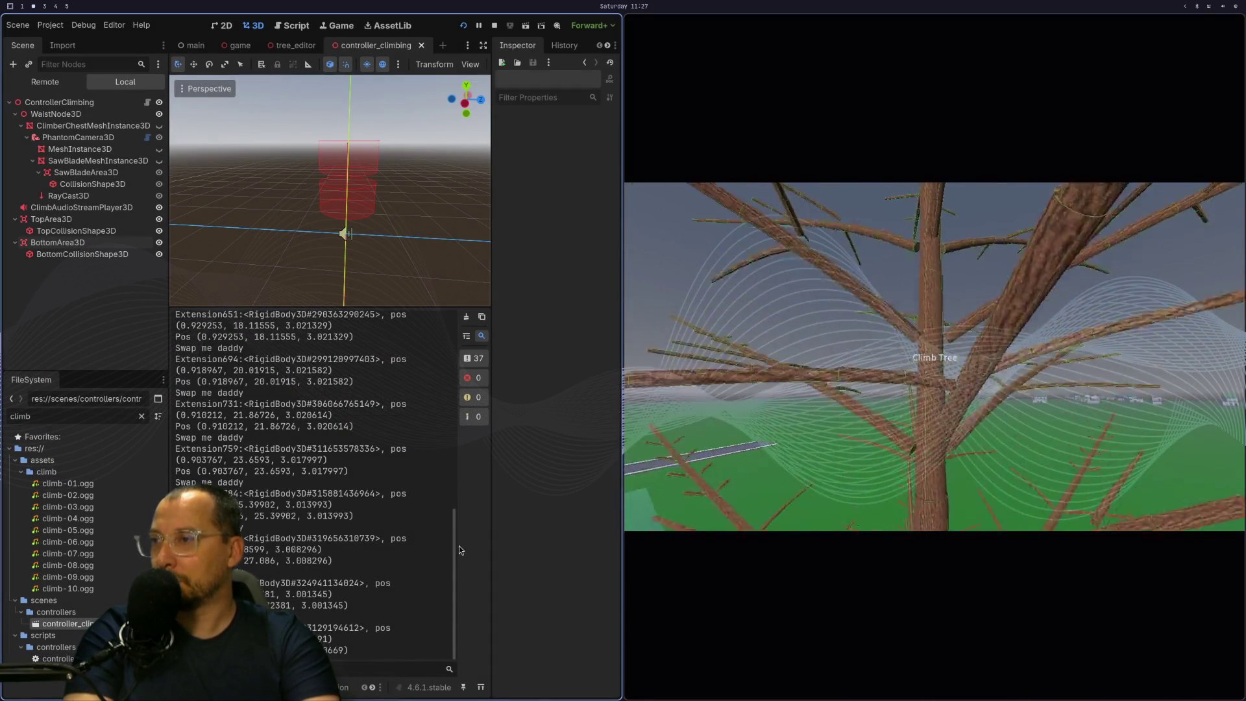
scroll(412, 334, up, 15)
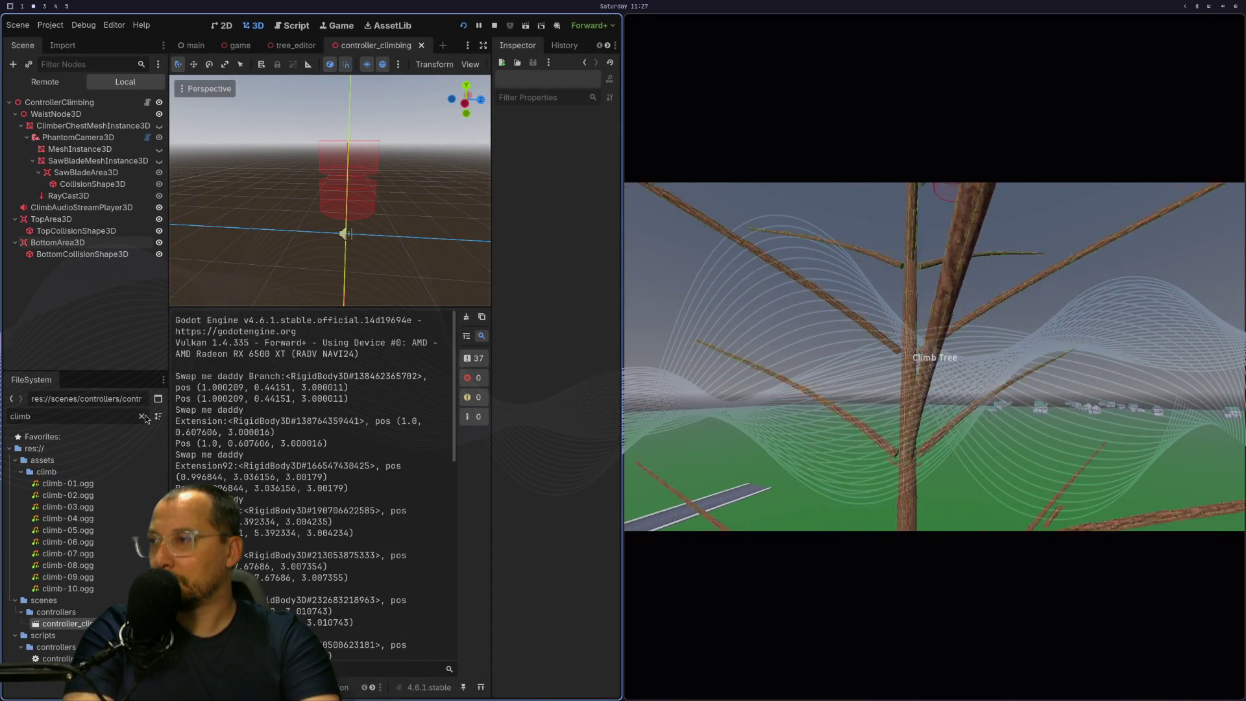
double_click(195, 422)
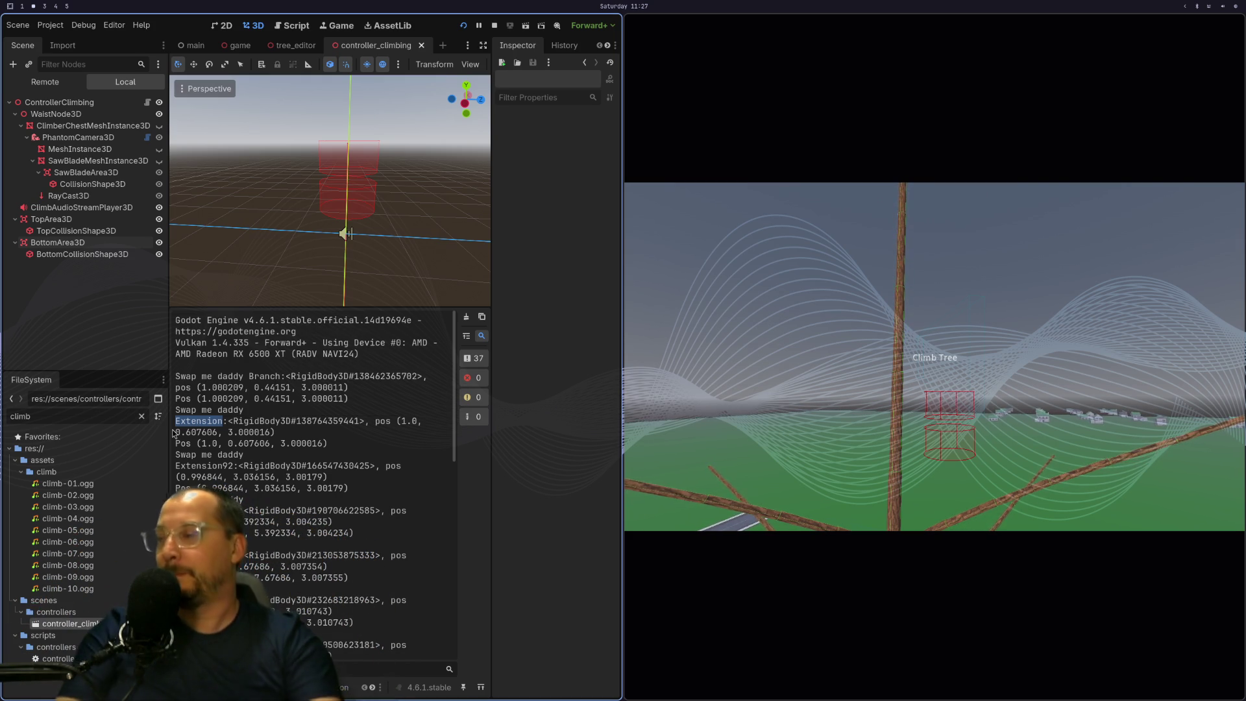
Switch over to the browser workspace with results for 'godot engine game speed'.
key(super+1)
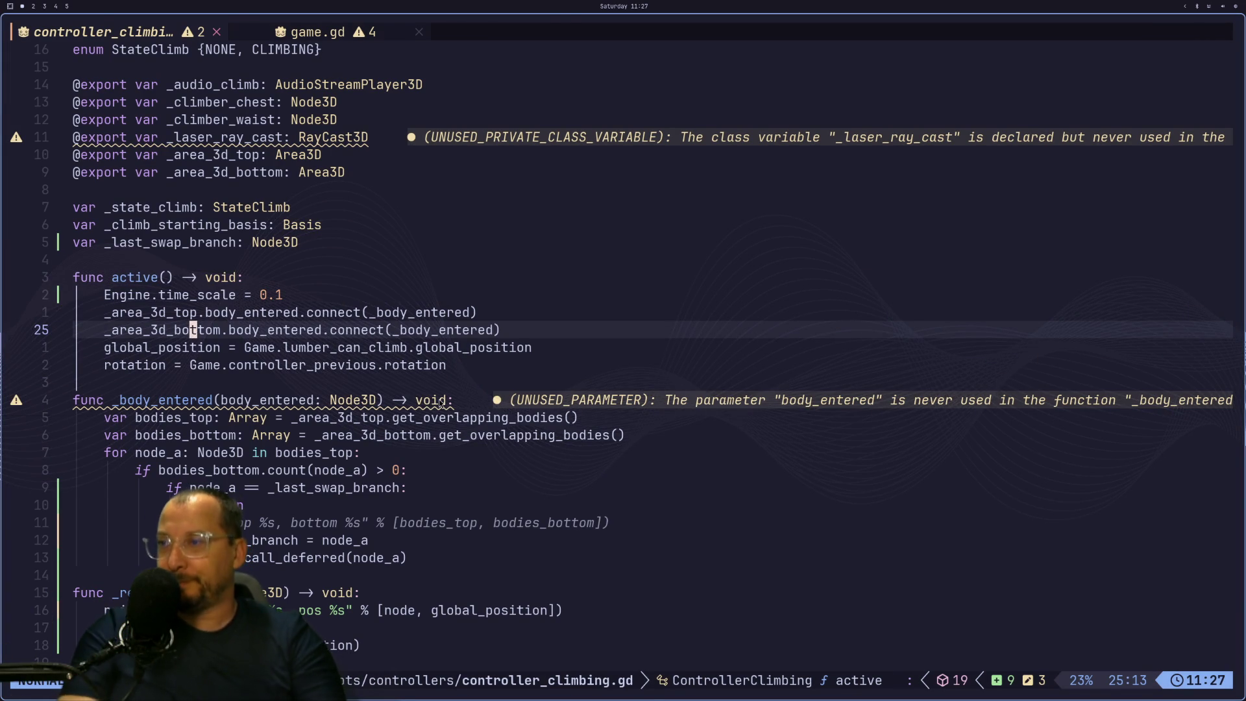
key(super+2)
key(super+3)
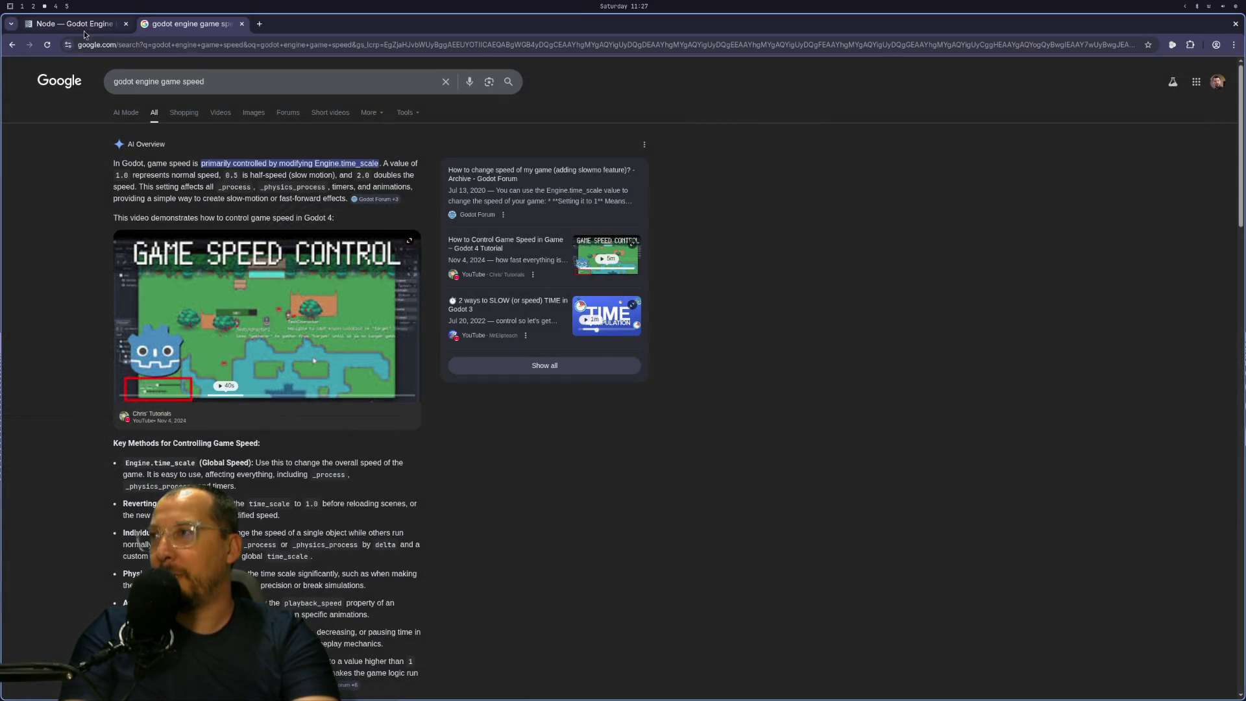
Search the docs for 'area3d', open the Area3D reference, and read get_overlapping_bodies.
click(74, 23)
click(247, 85)
text(area3d)
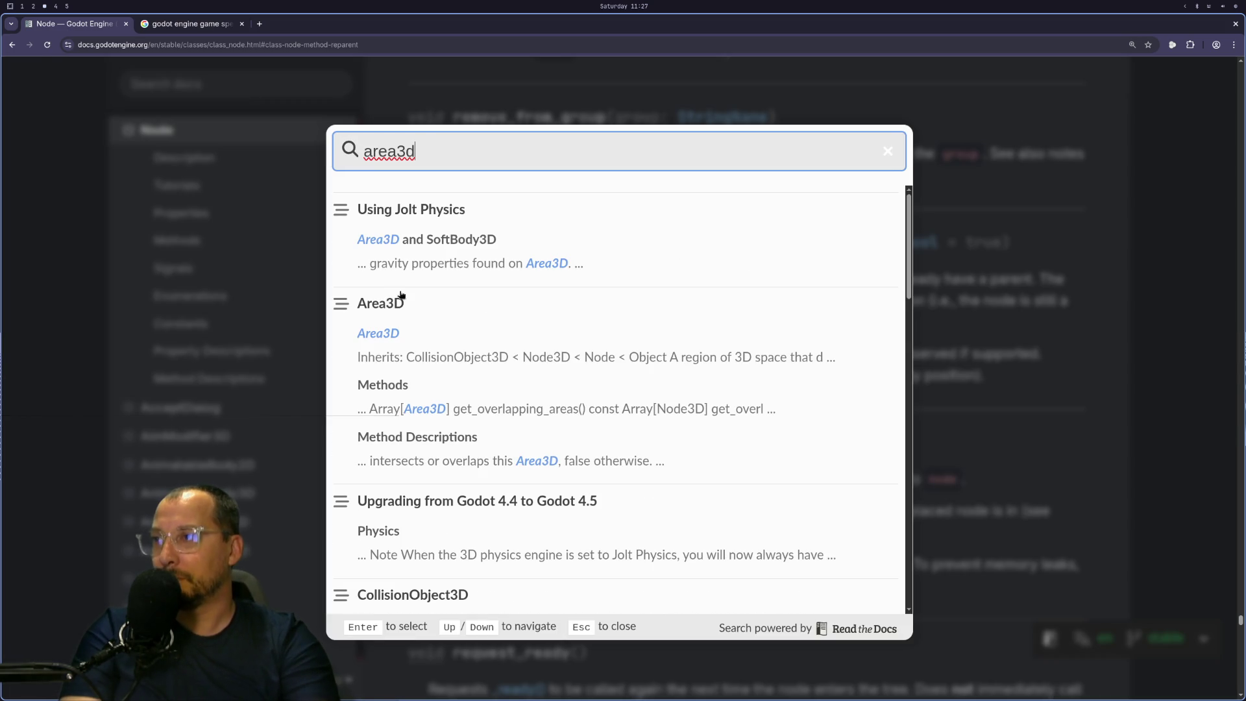
click(404, 305)
scroll(761, 357, down, 15)
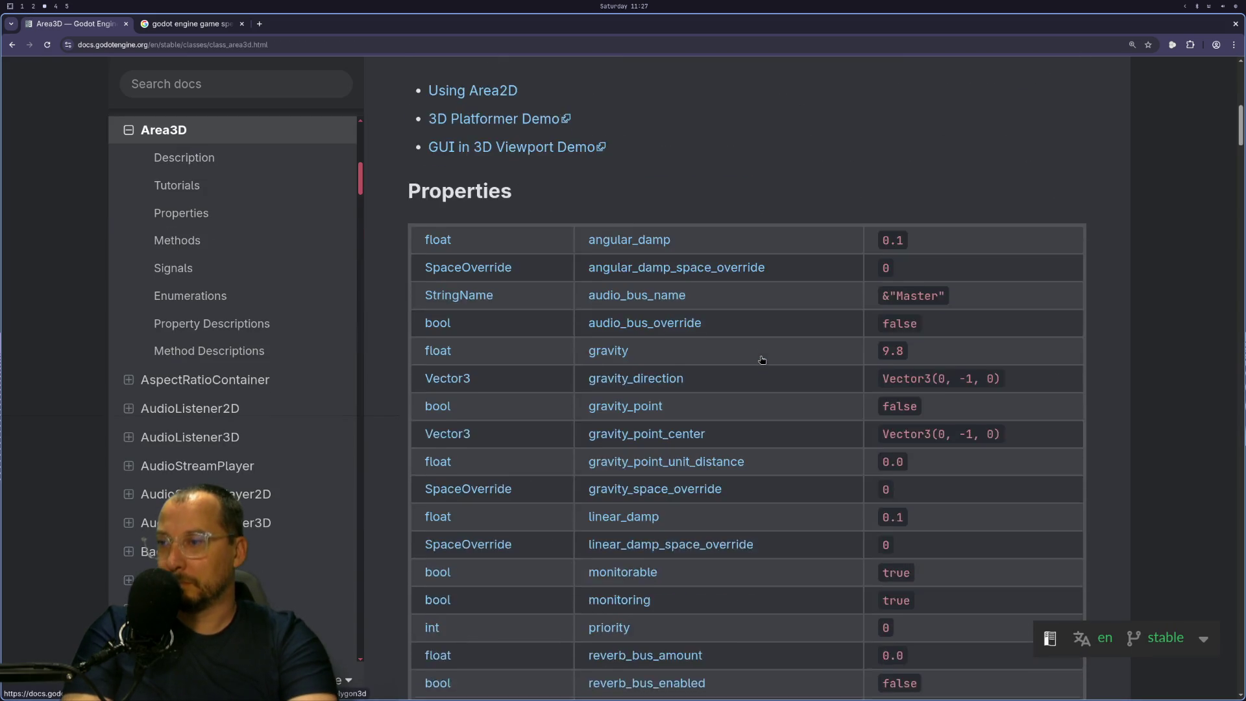
scroll(758, 398, down, 1)
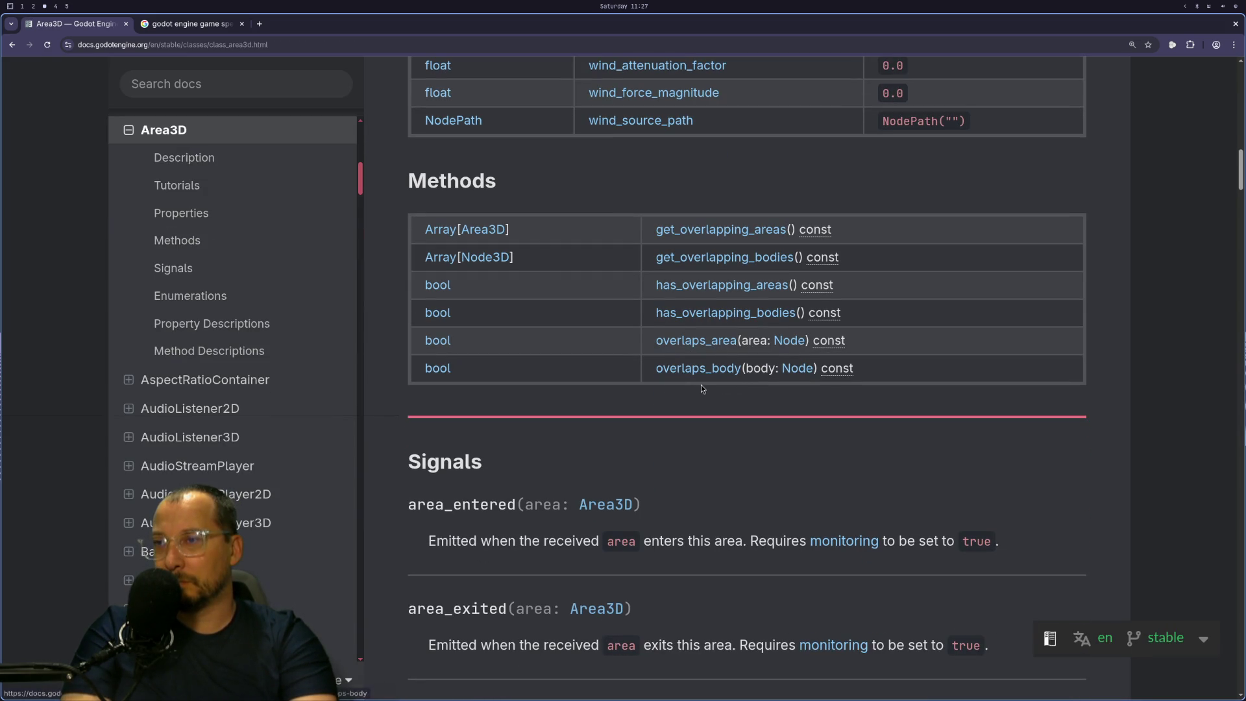
click(739, 266)
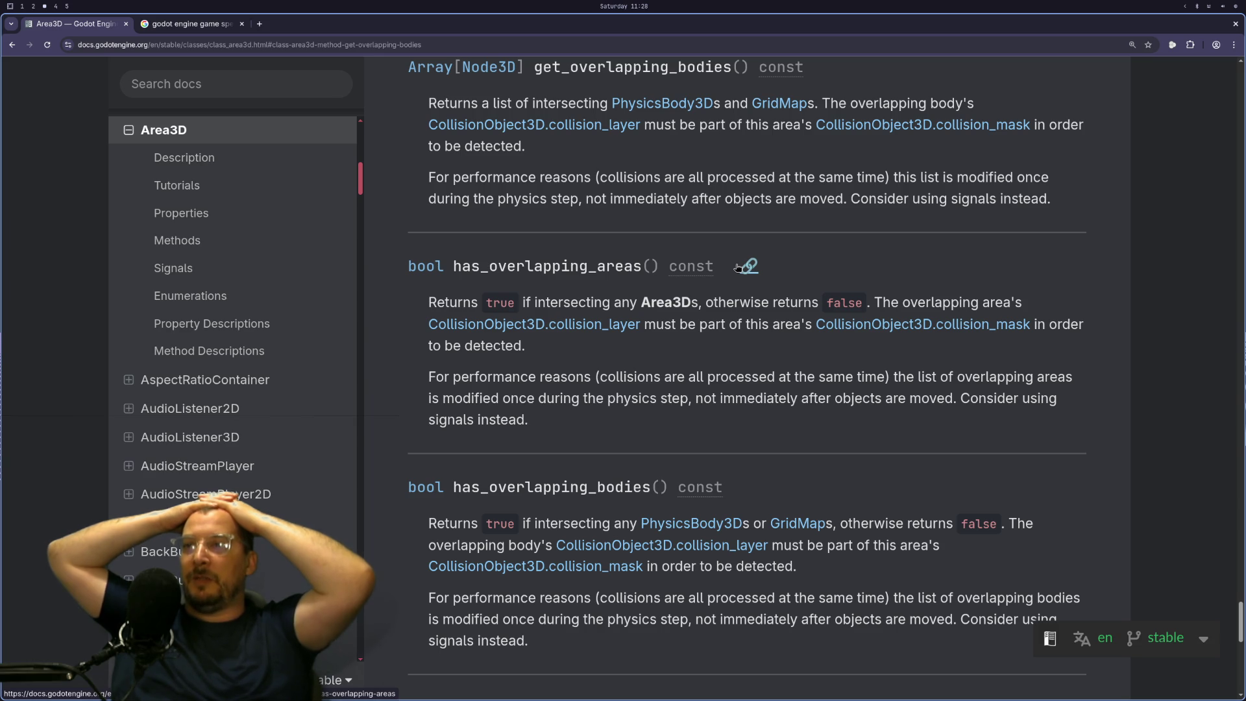
scroll(866, 293, up, 5)
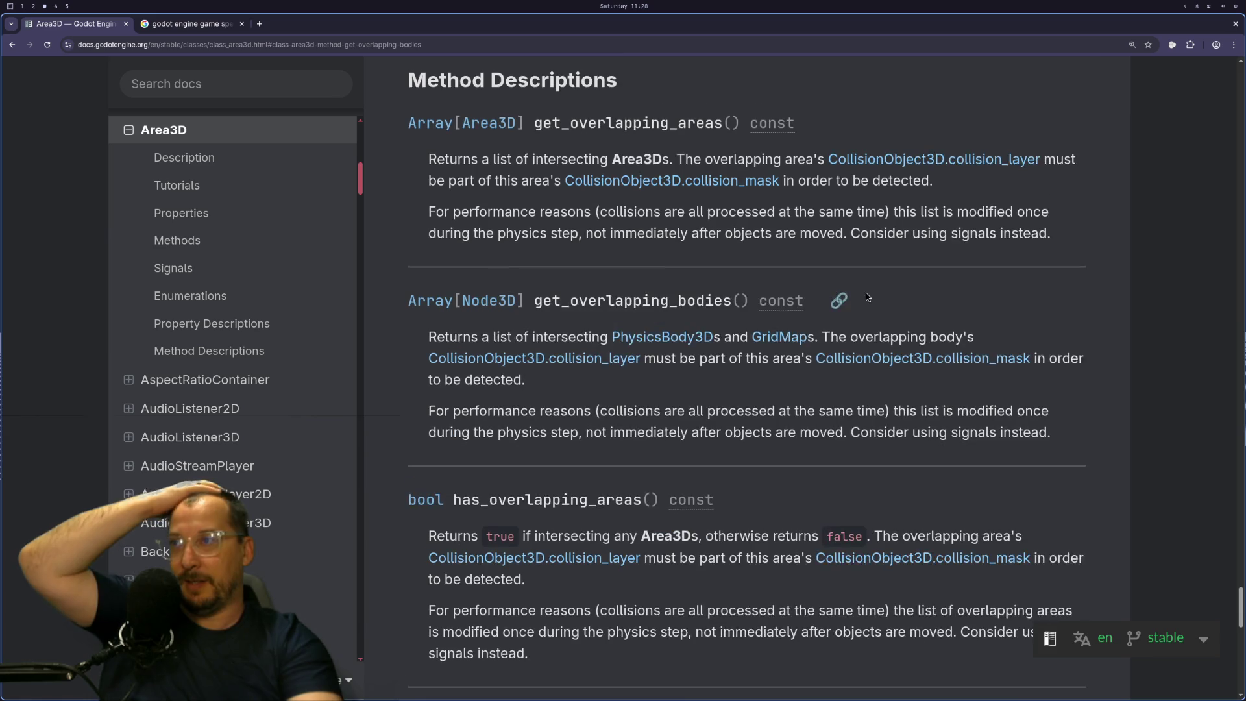
scroll(613, 423, up, 2)
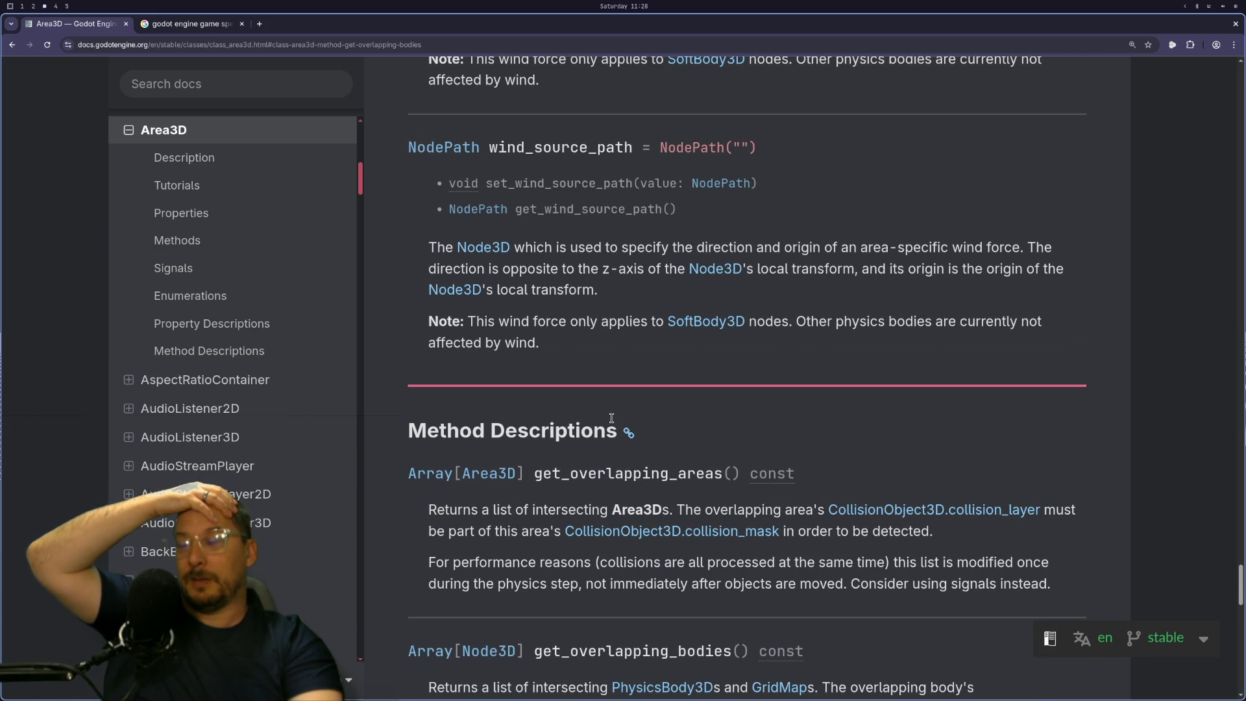
Go to workspace 1 to view controller_climbing.gd in Neovim, then to workspace 4.
key(super+1)
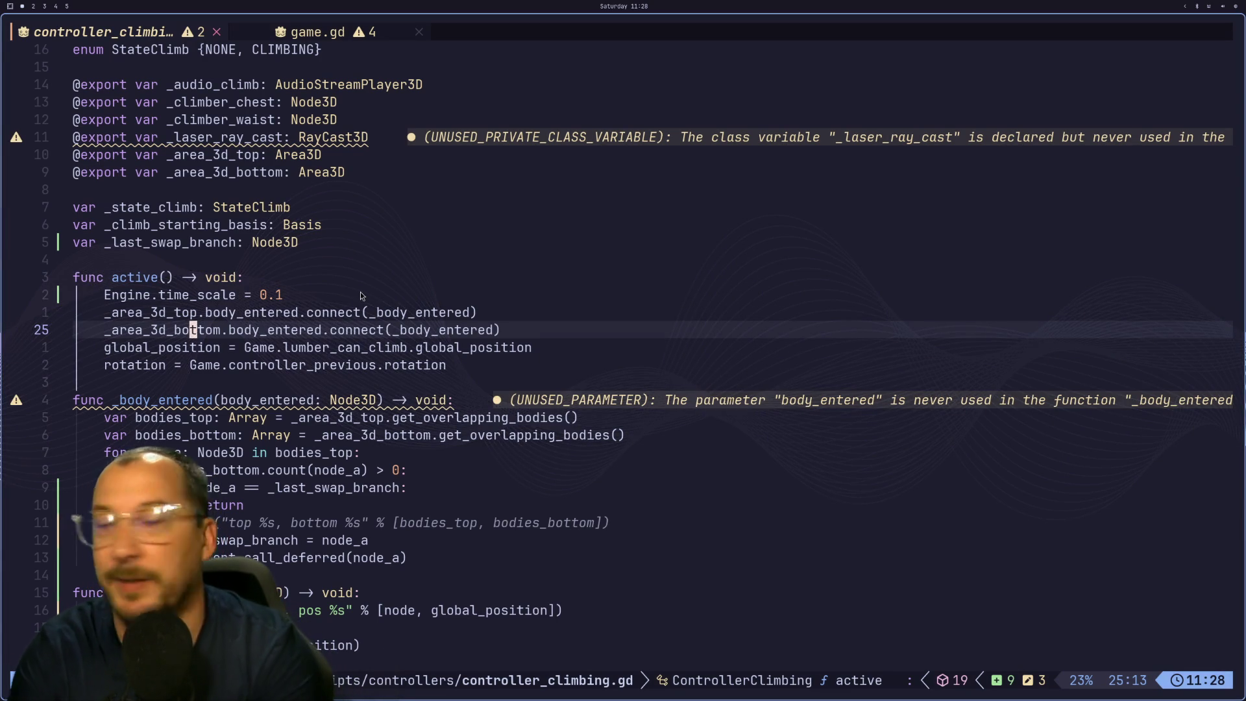
key(super+4)
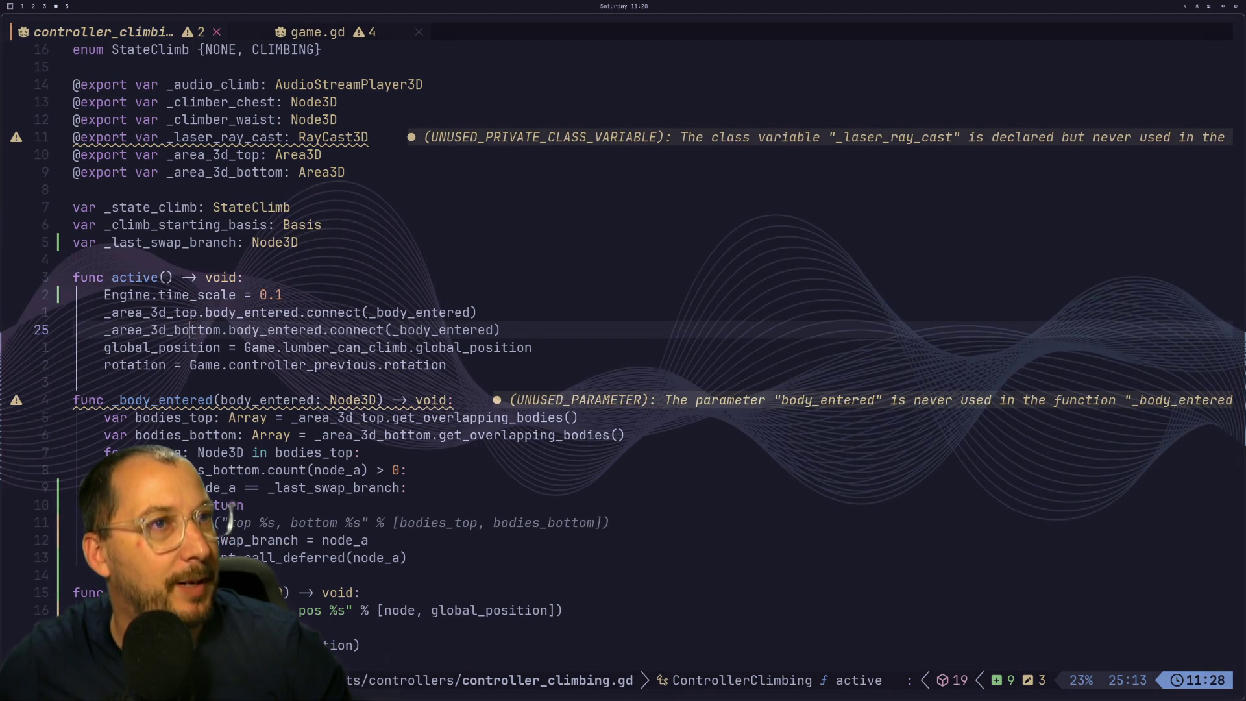
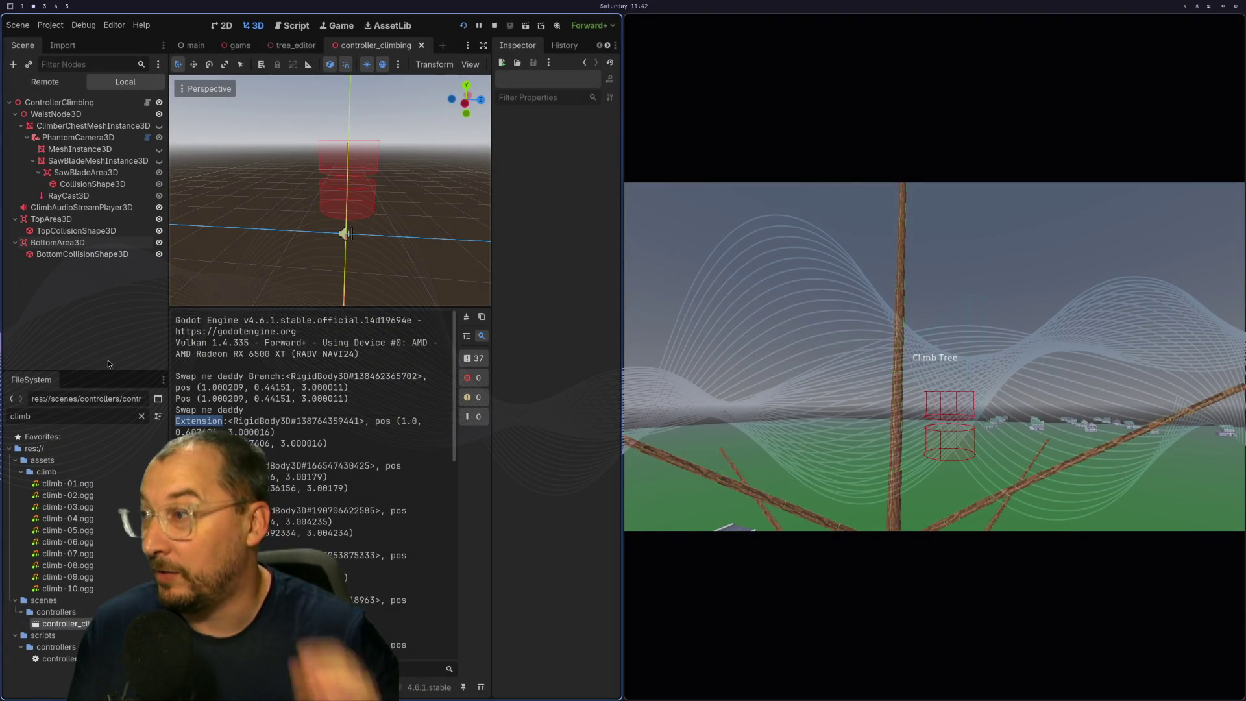
Switch from the Godot editor, via Neovim, to the Area3D documentation in the browser.
key(super+1)
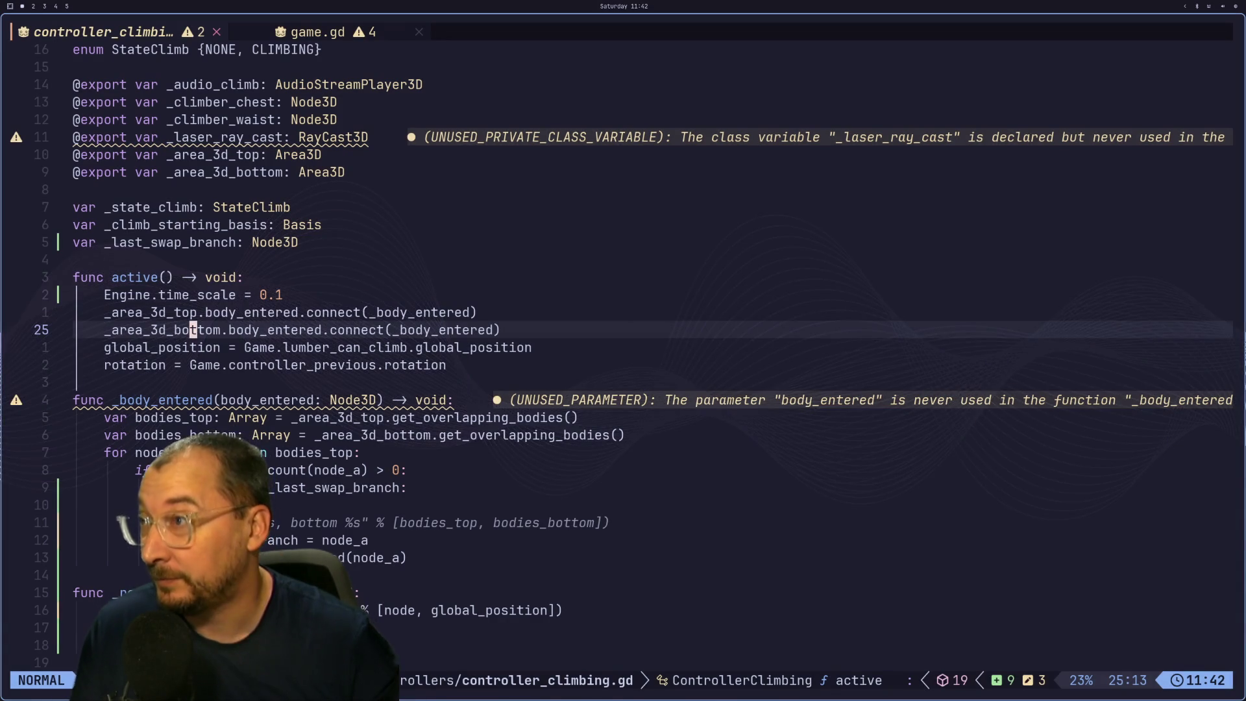
key(super+3)
Scroll the Area3D docs to the get_overlapping_areas and get_overlapping_bodies descriptions.
scroll(551, 301, up, 2)
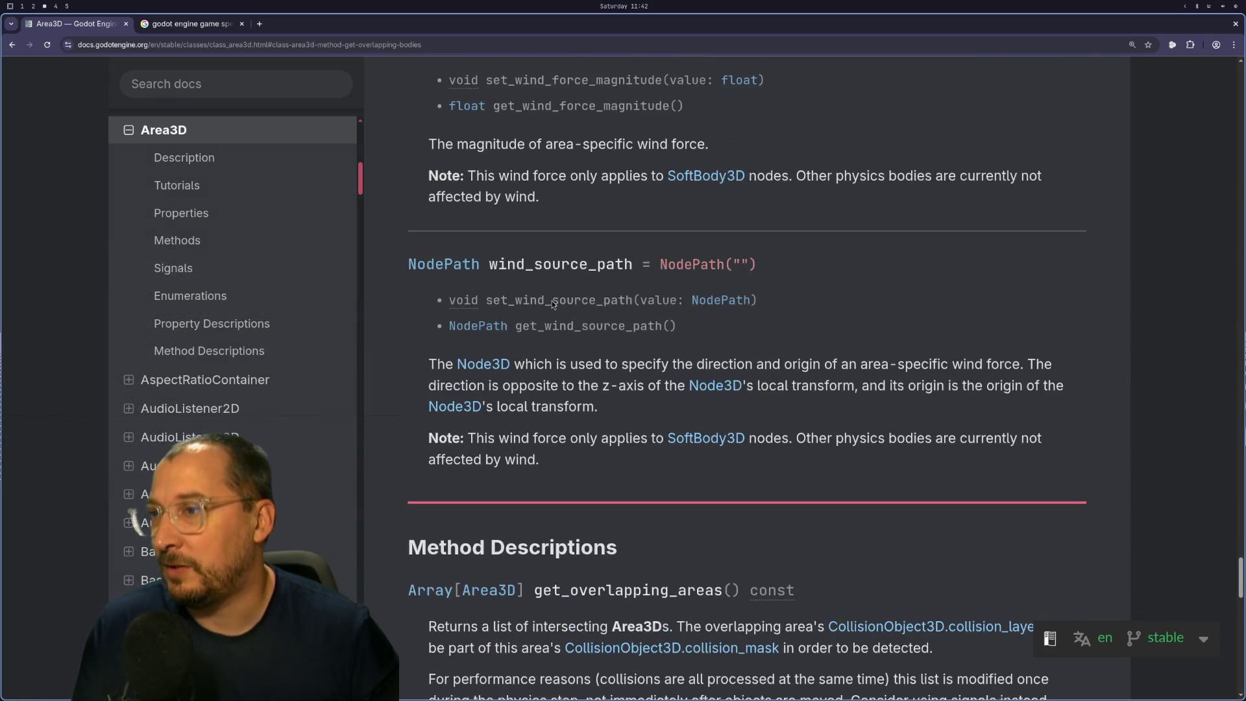
scroll(552, 301, down, 4)
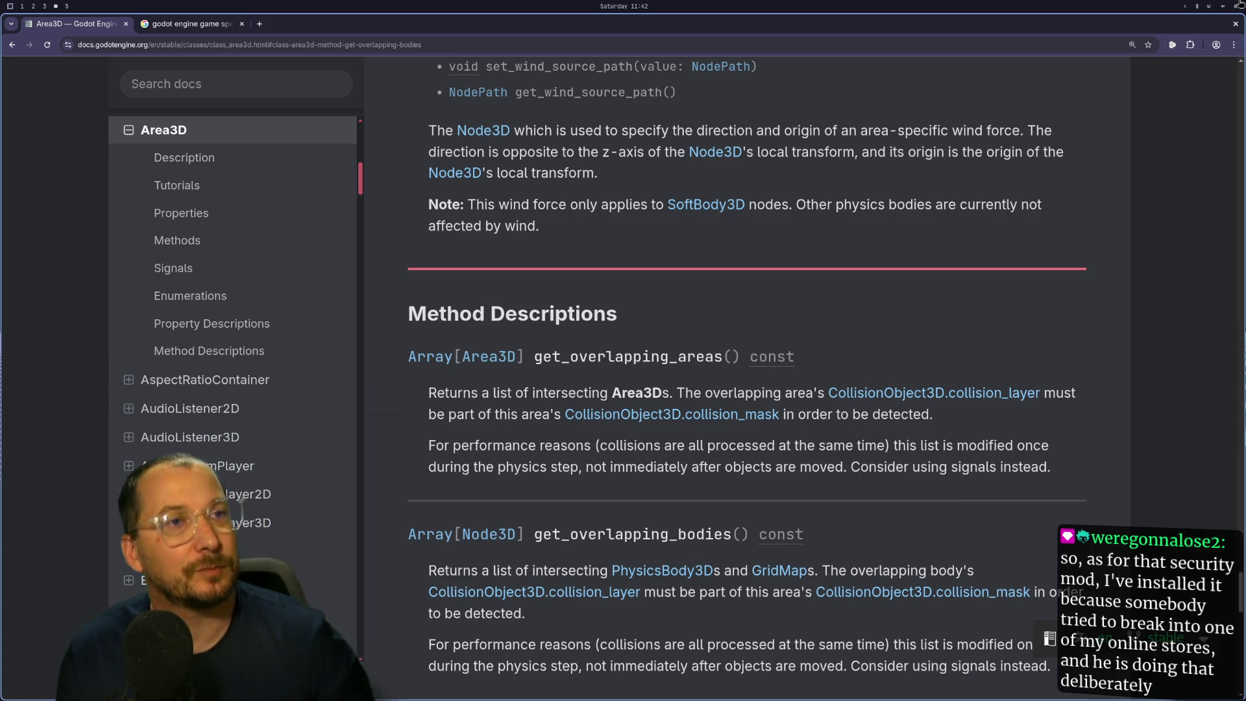
Go back to controller_climbing.gd in Neovim, where _body_entered compares both areas' overlapping bodies.
key(super+4)
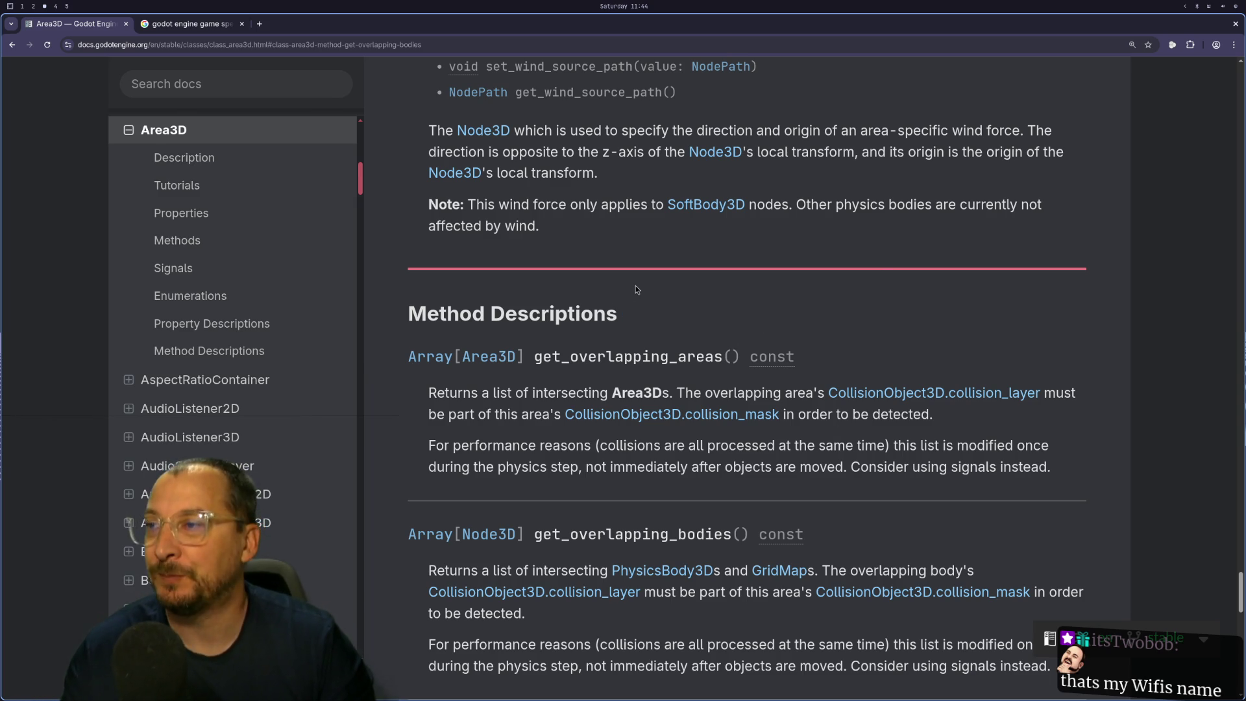
key(super+1)
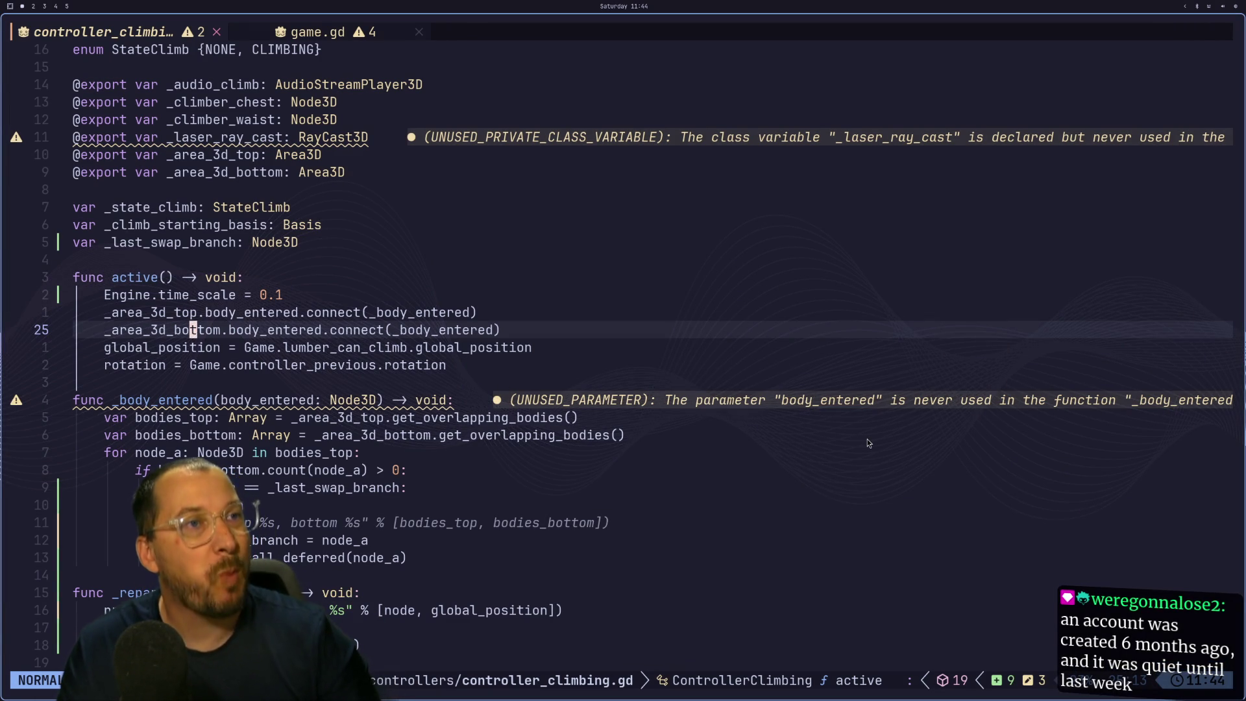
key(super+4)
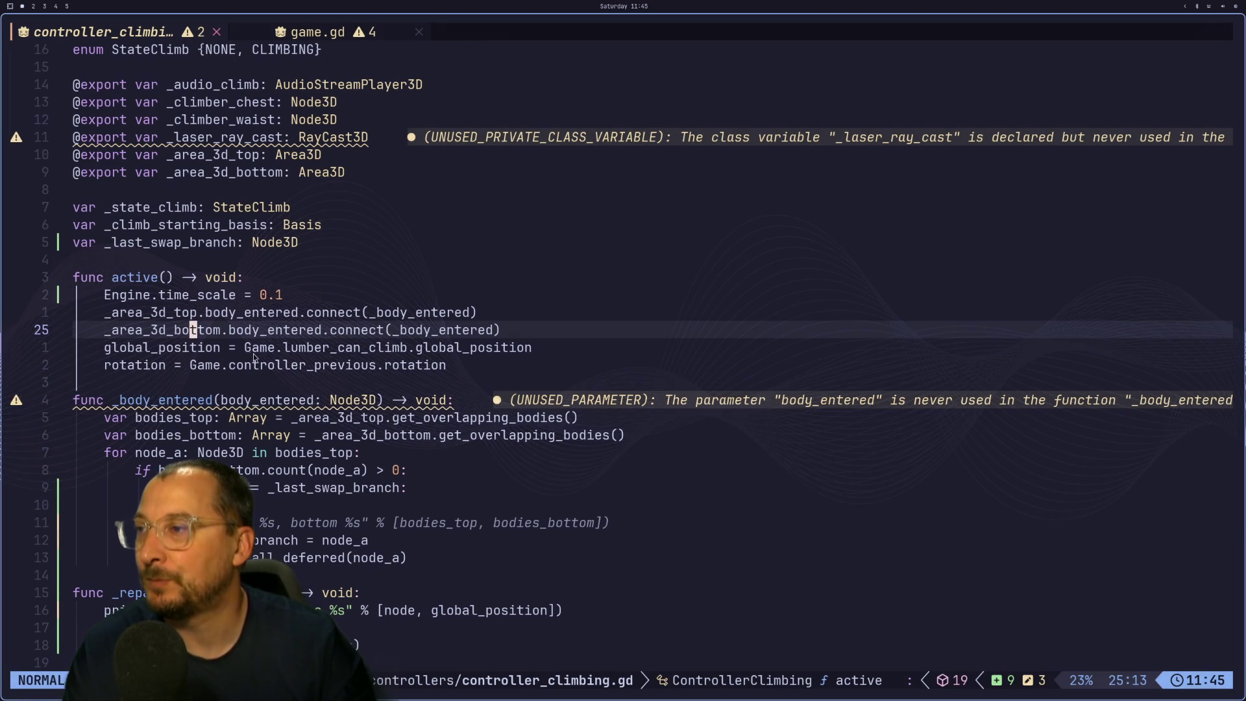
click(240, 400)
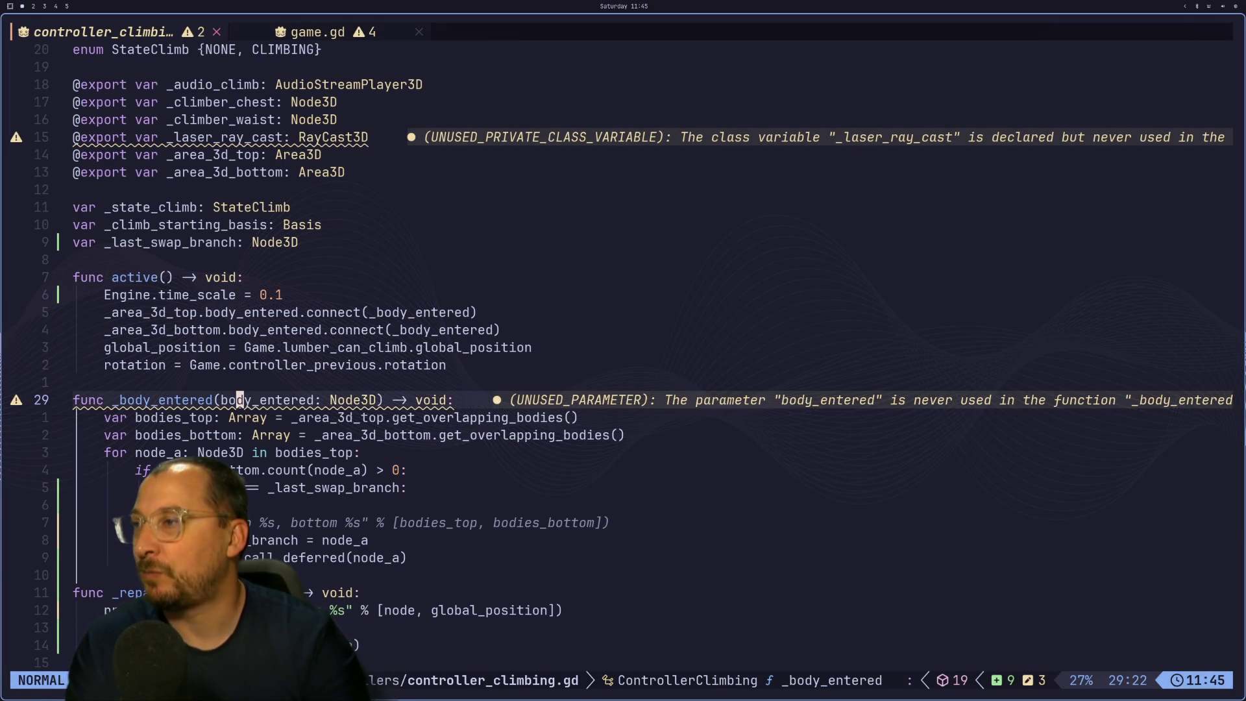
key(j)
key(j)
key(j)
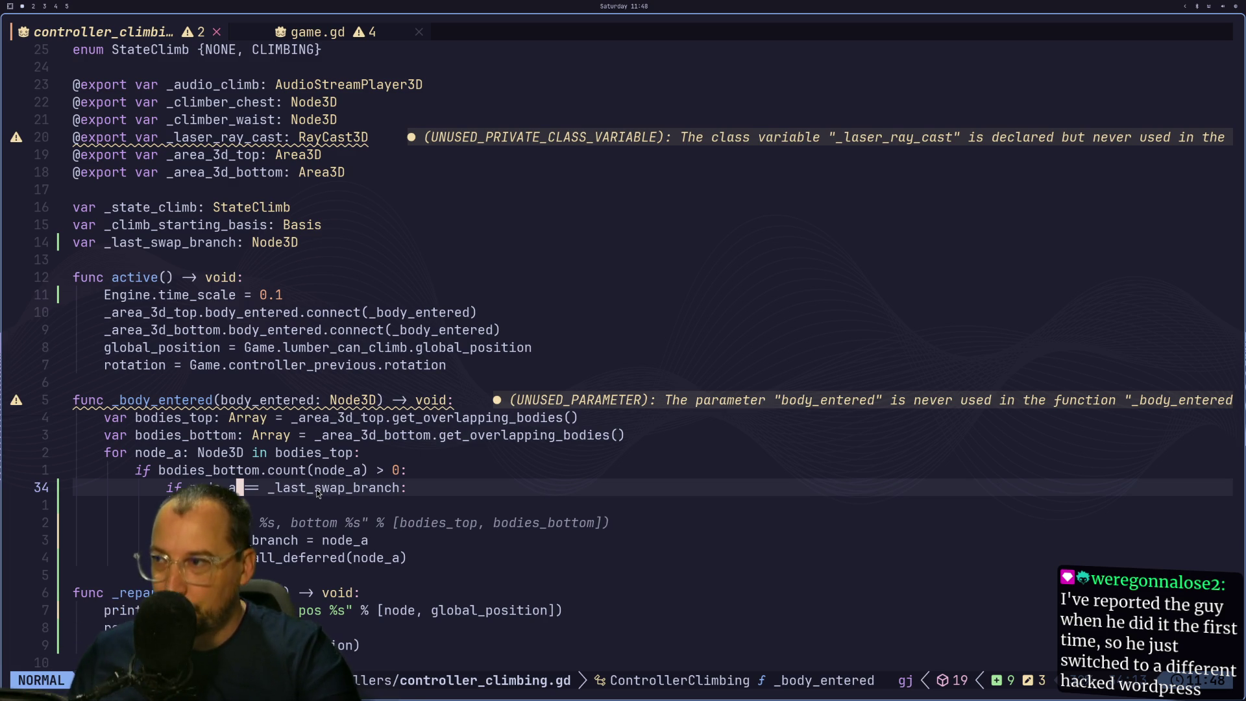
Navigate to the node_a comparison inside _body_entered's loop.
key(k)
key(k)
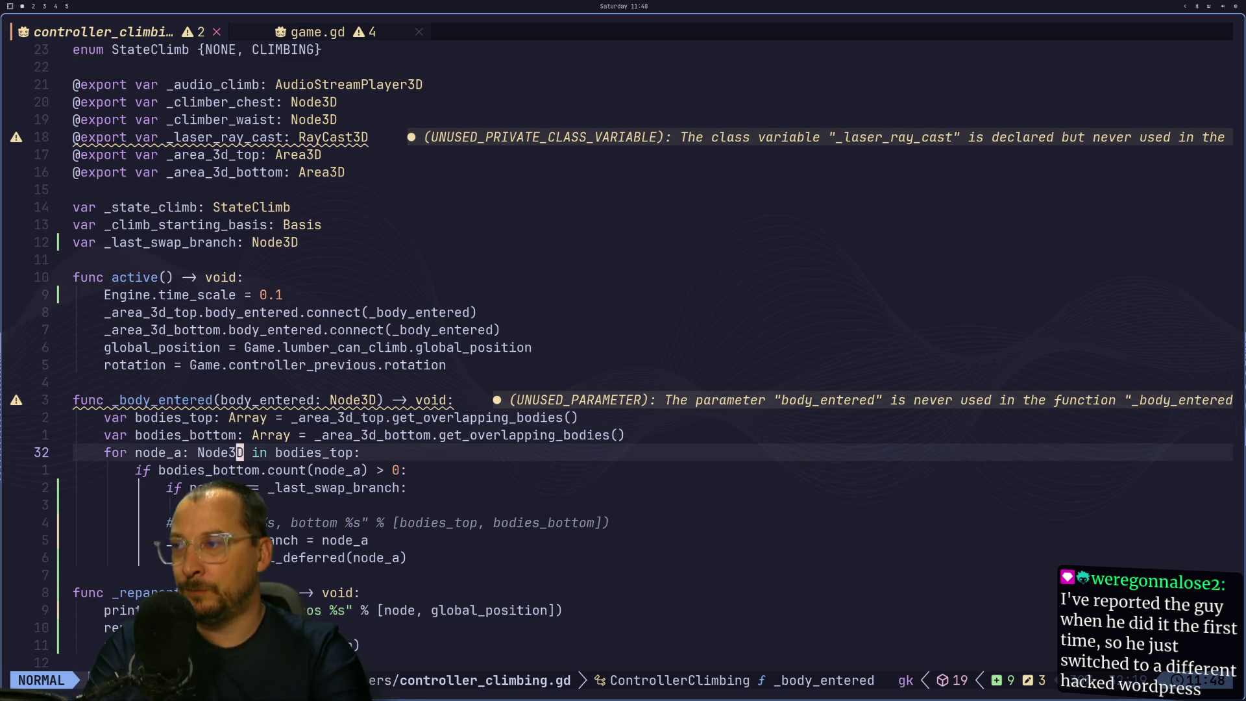
key(j)
key(j)
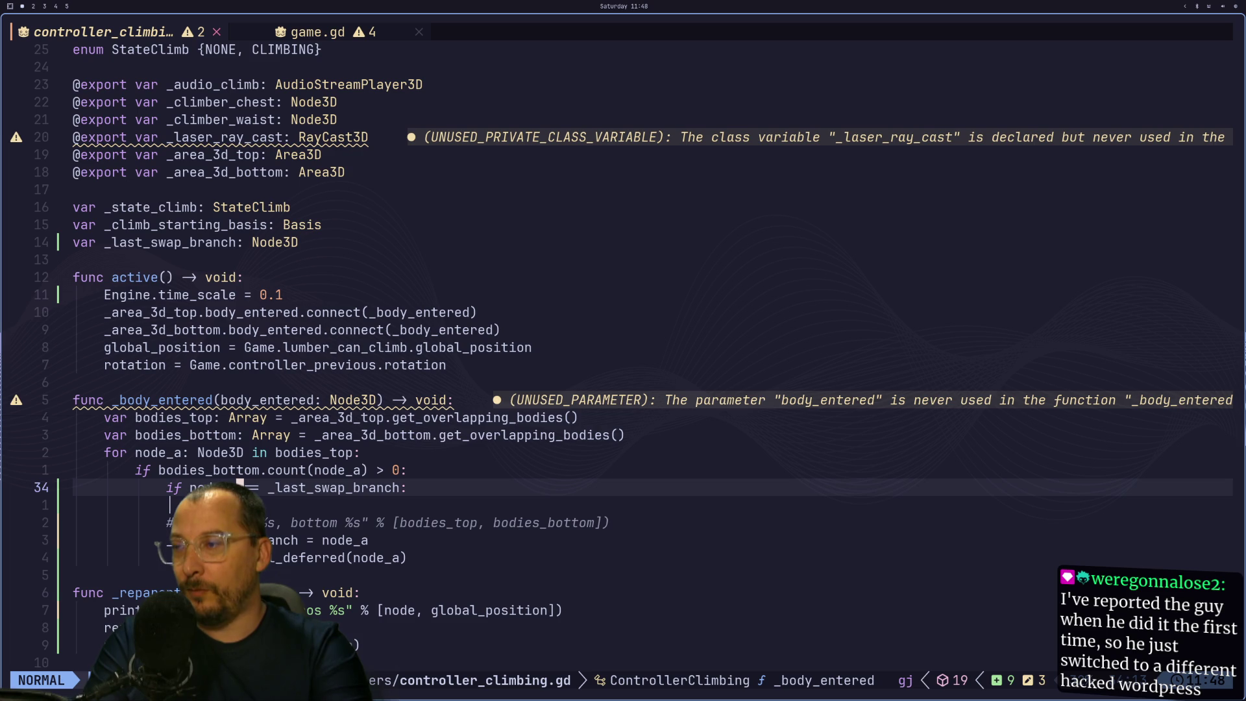
key(h)
key(h)
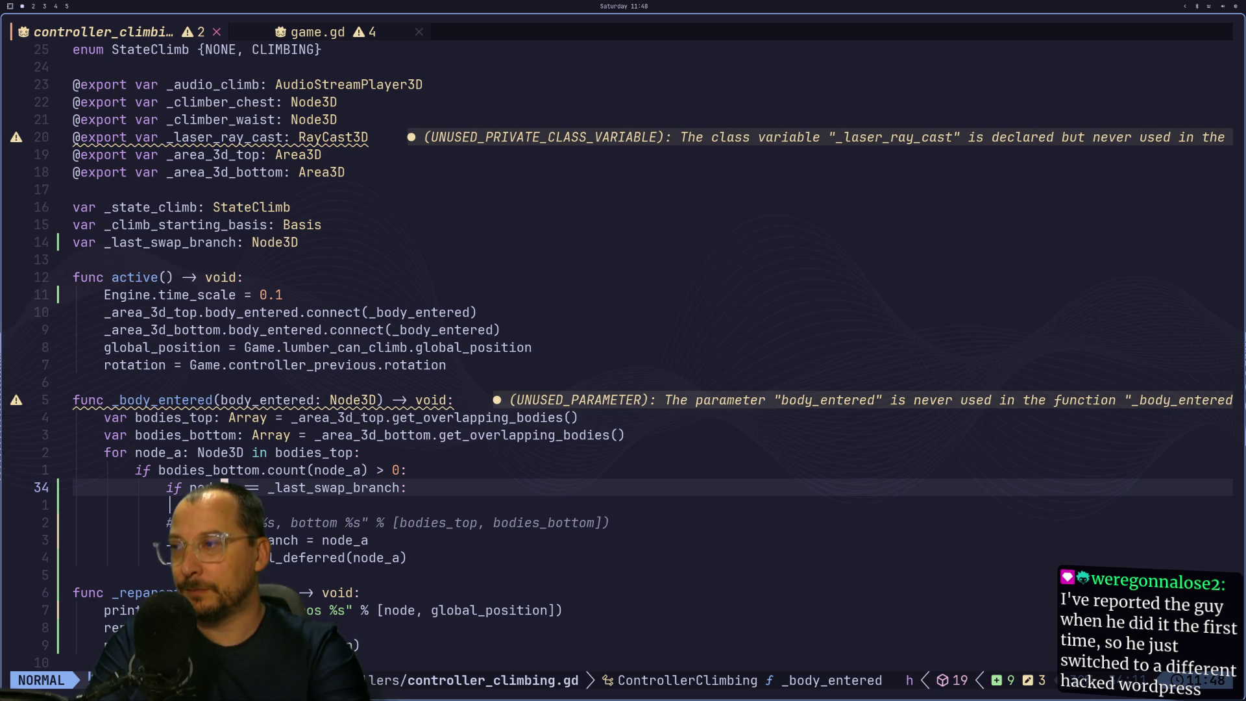
key(j)
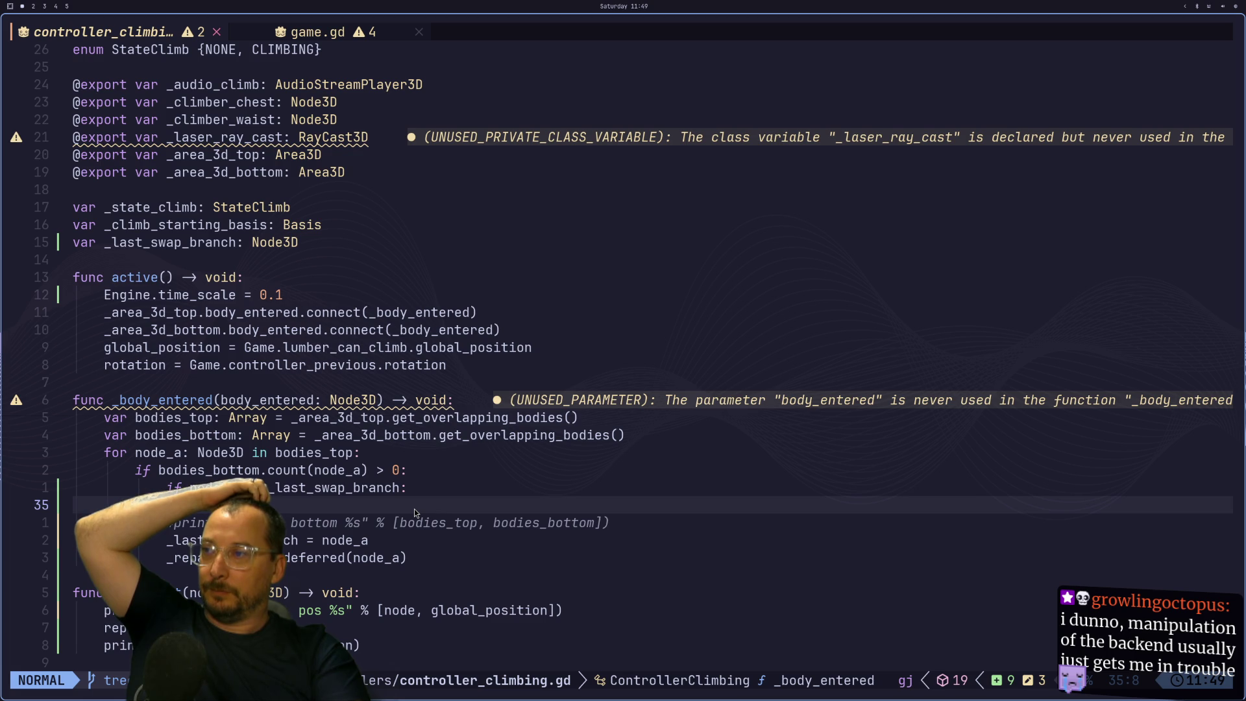
Add print(body_entered) as the first line of the _body_entered handler.
click(303, 400)
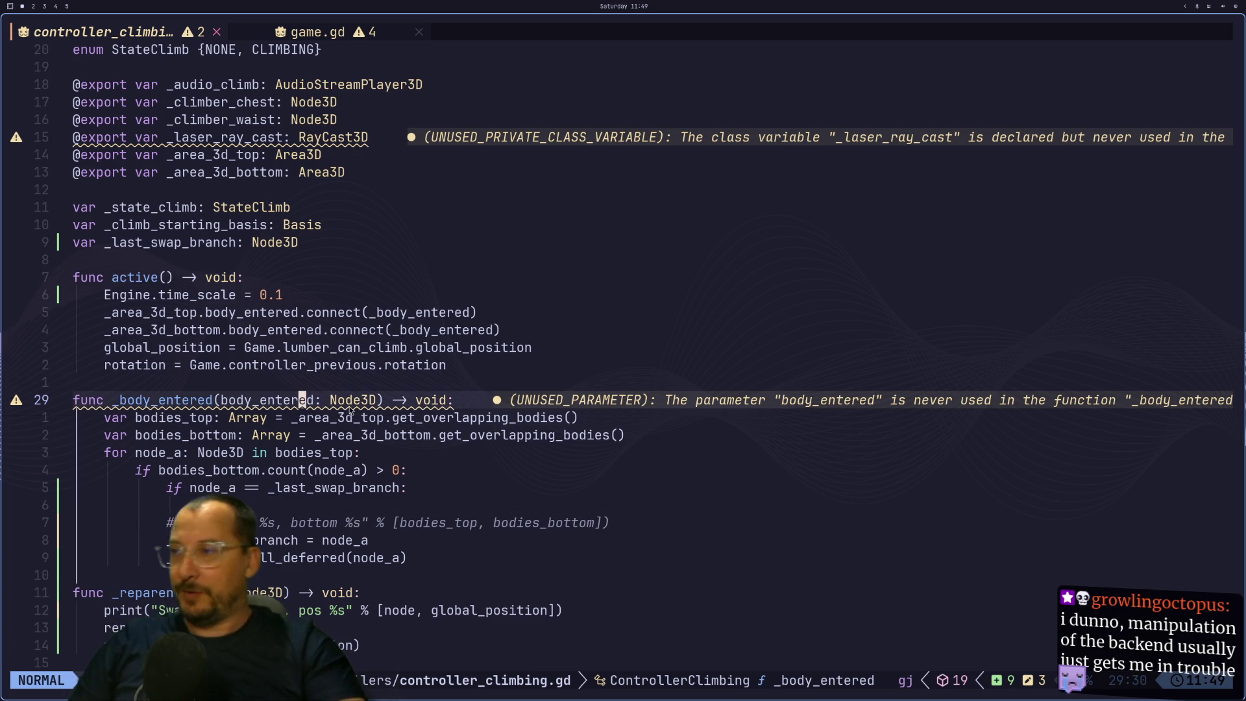
click(465, 403)
text(oor)
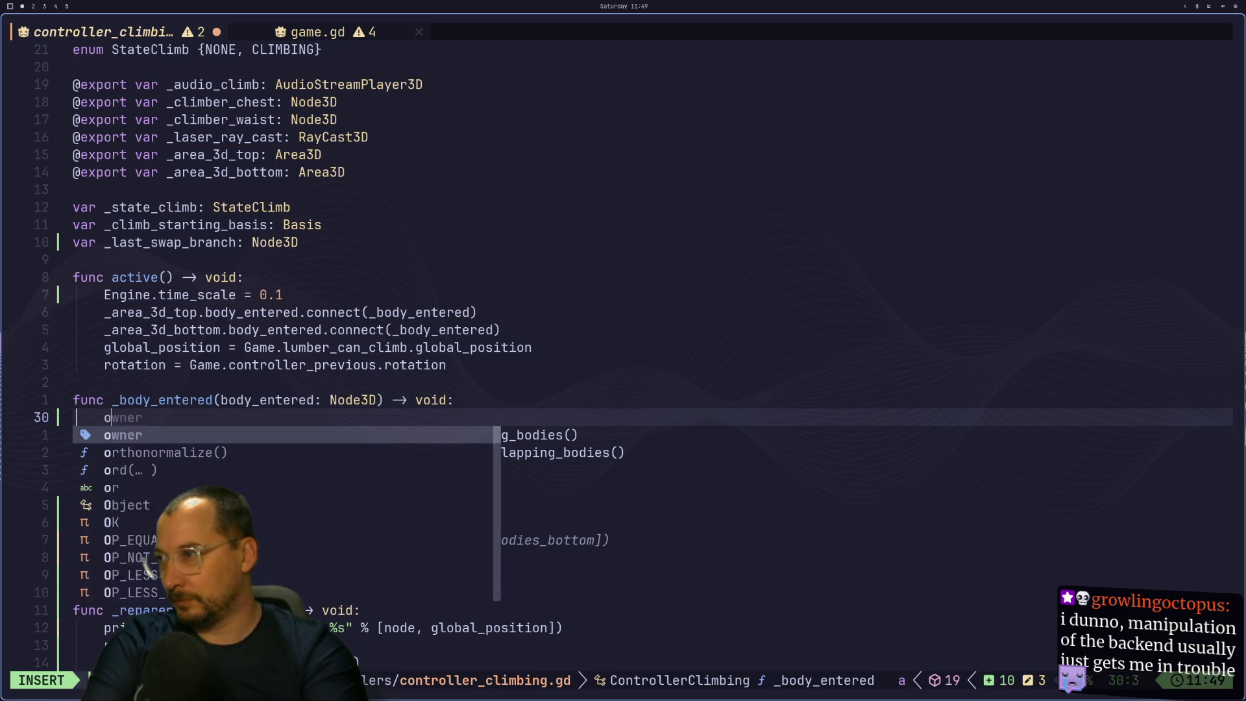
key(BackSpace)
key(BackSpace)
text(print(body)
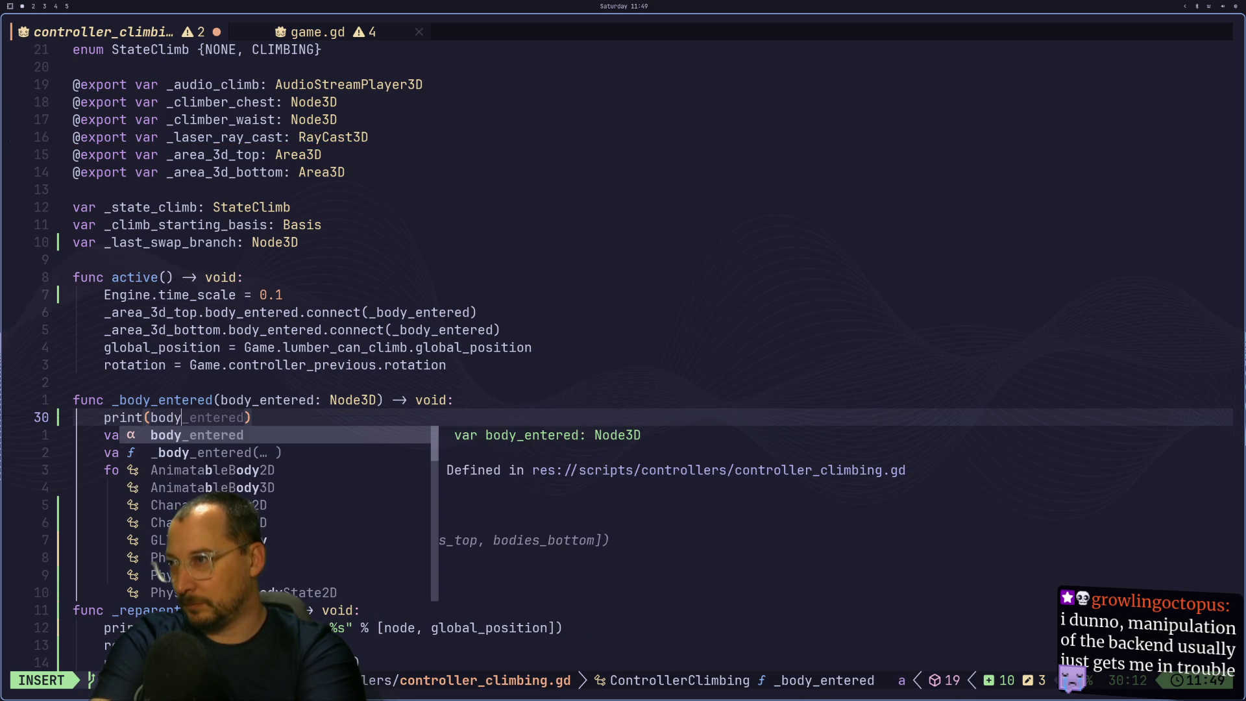
key(Return)
key(Escape)
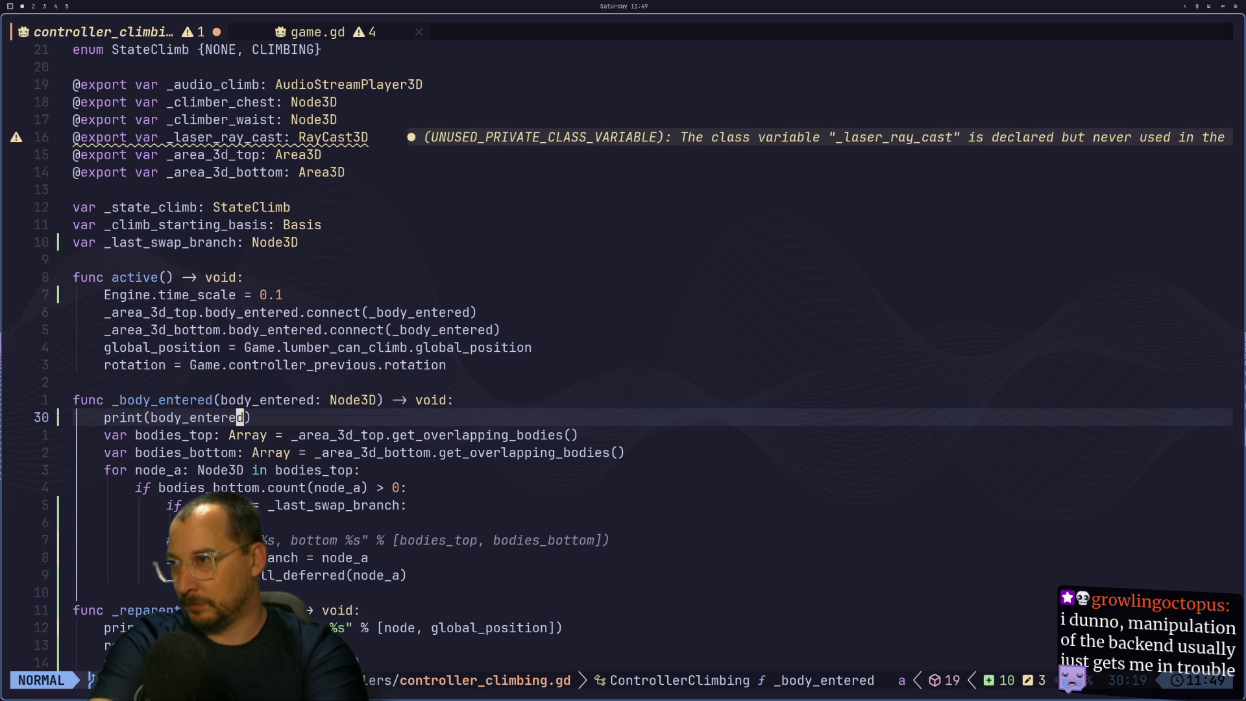
Add a return line right after the print so the handler exits early.
key(shift+l)
key(l)
key(apostrophe)
key(a)
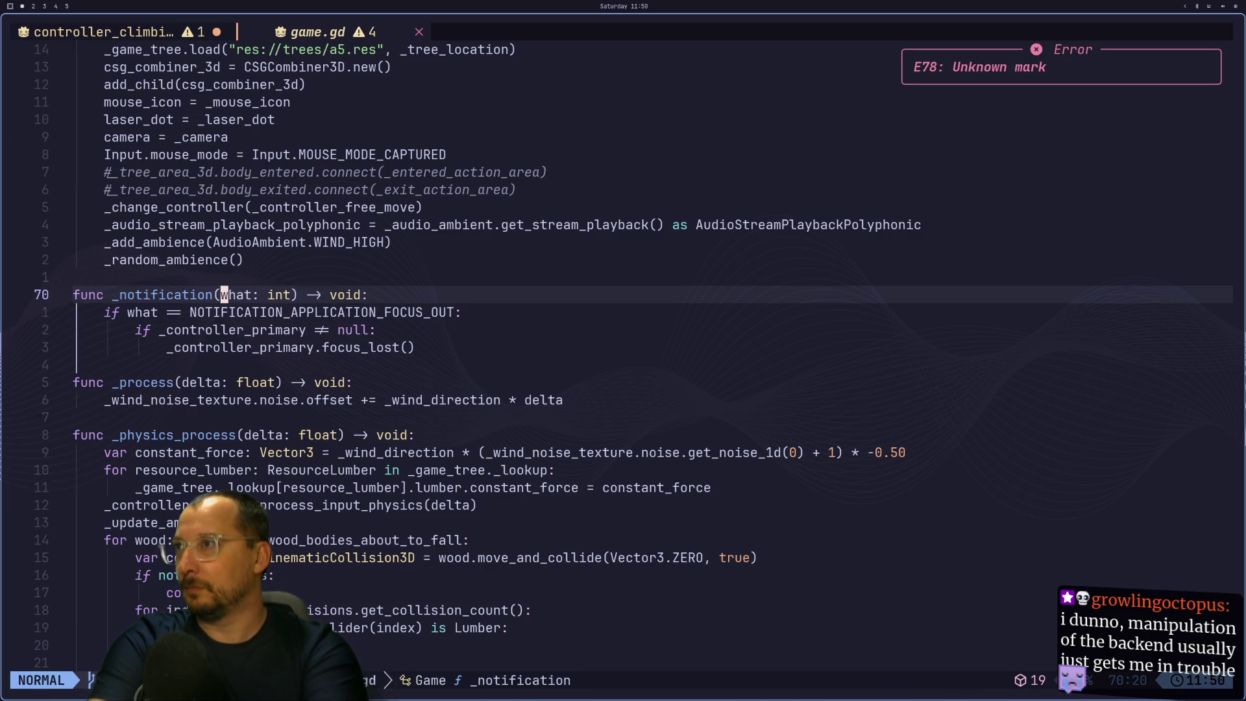
key(shift+h)
text(kjo)
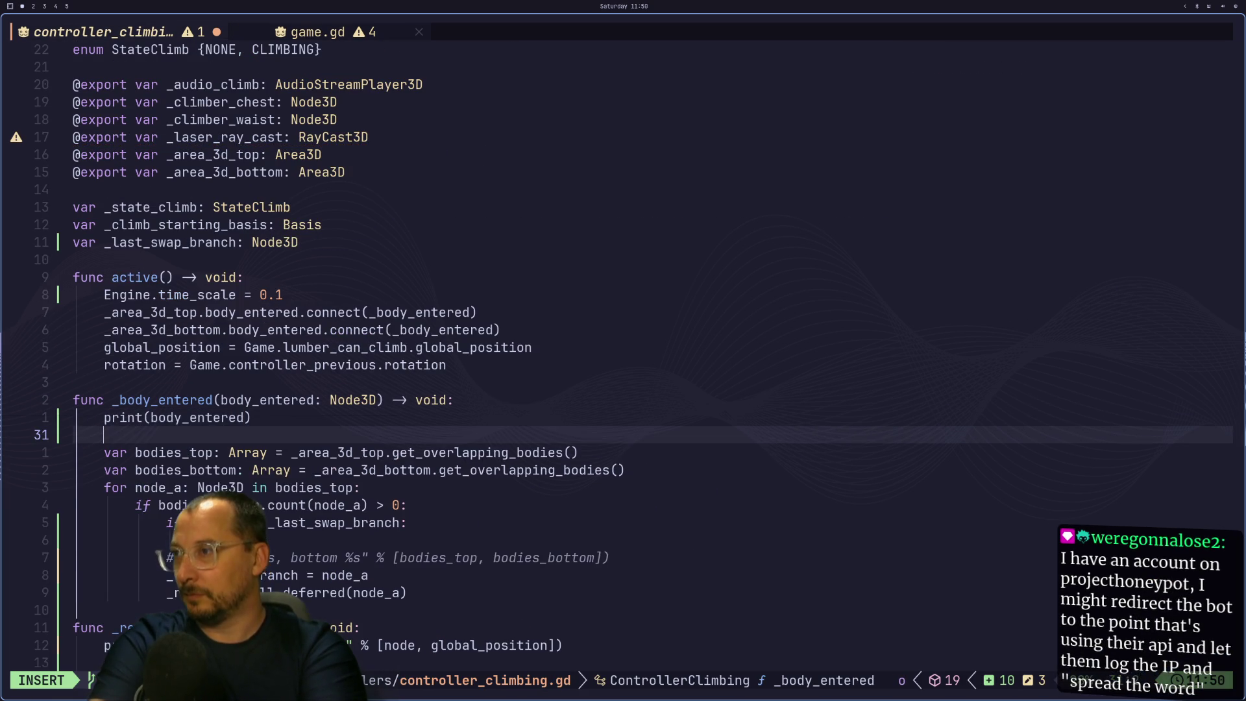
text(print)
key(ctrl+w)
text(retur)
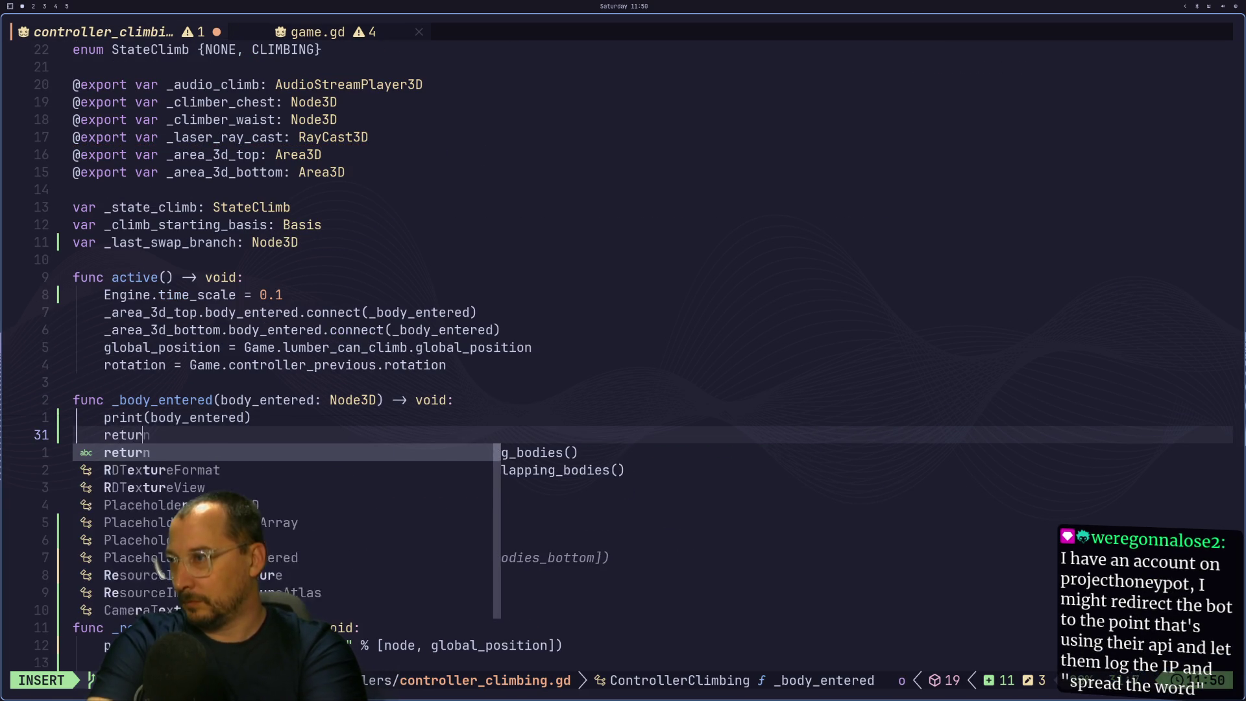
text(n)
key(Escape)
key(super+2)
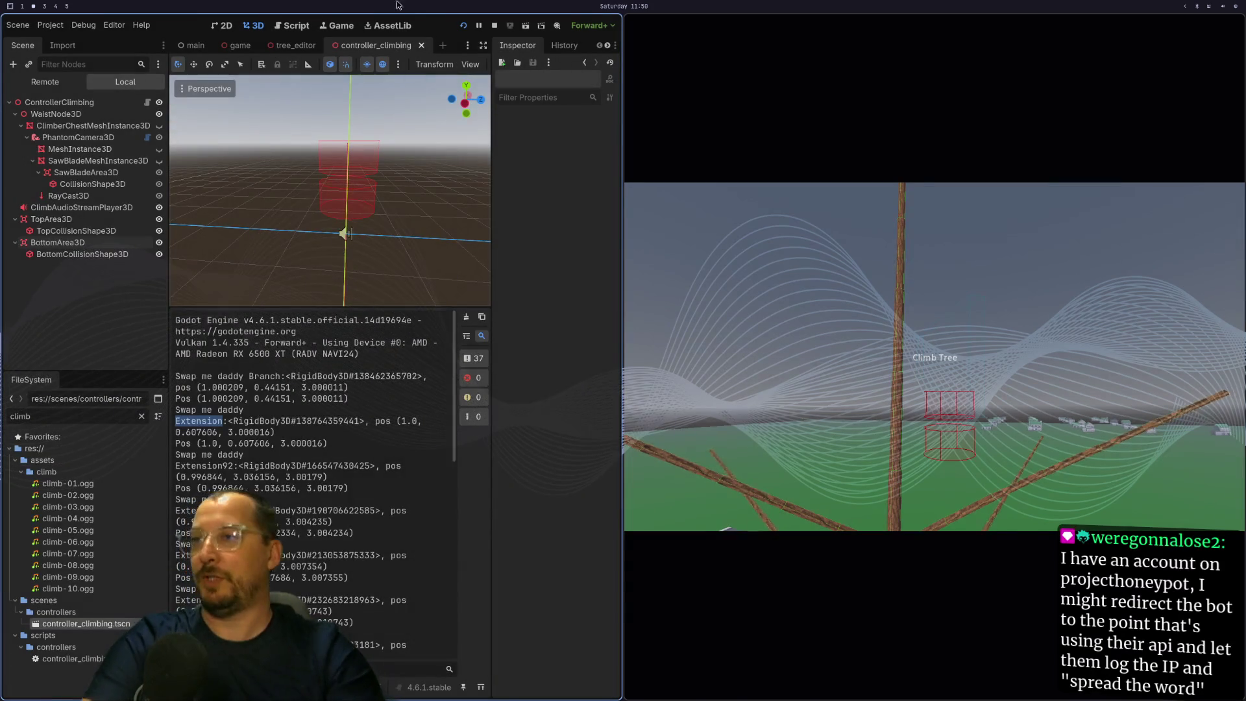
Restart the game and climb the tree with W and S, logging entered Branch bodies.
click(494, 26)
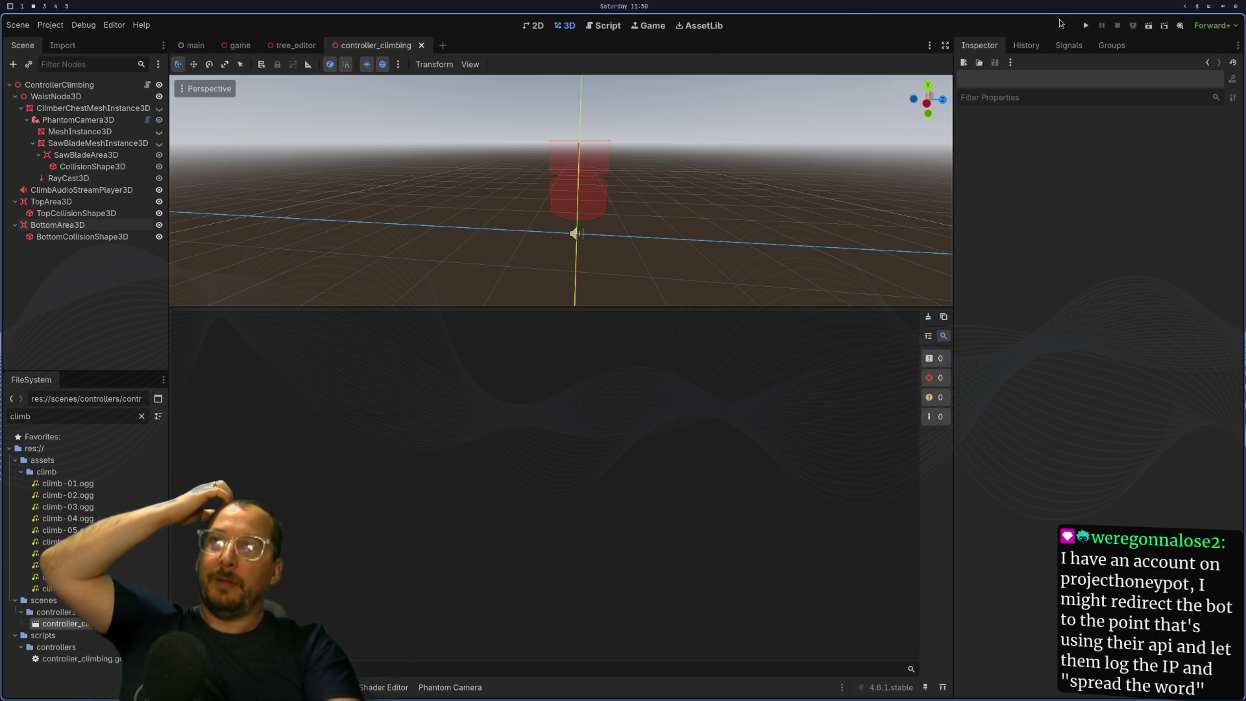
click(1086, 26)
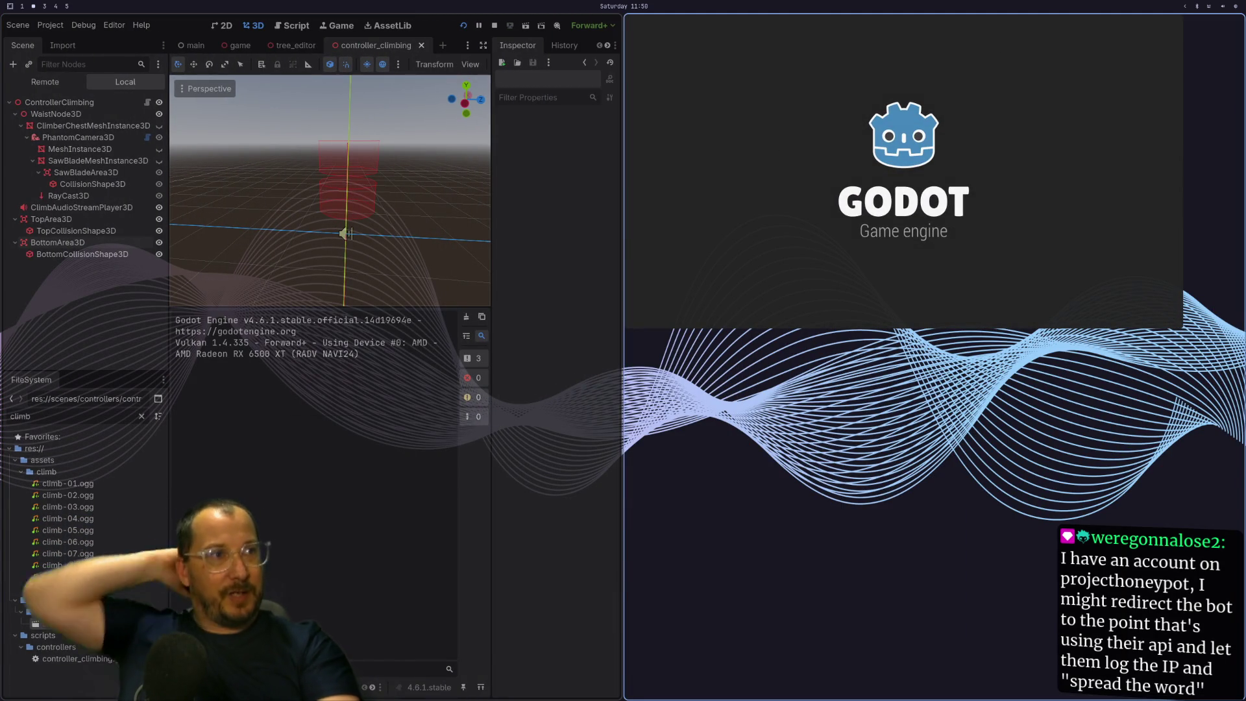
key(w)
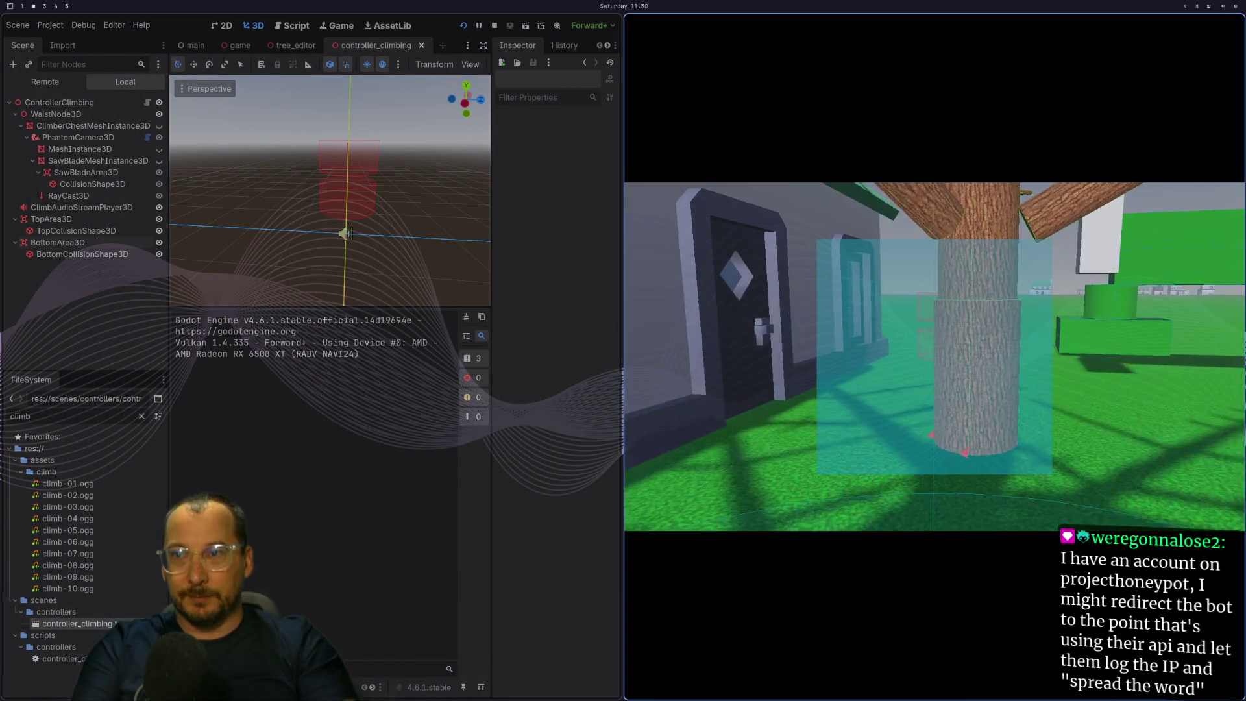
key(s)
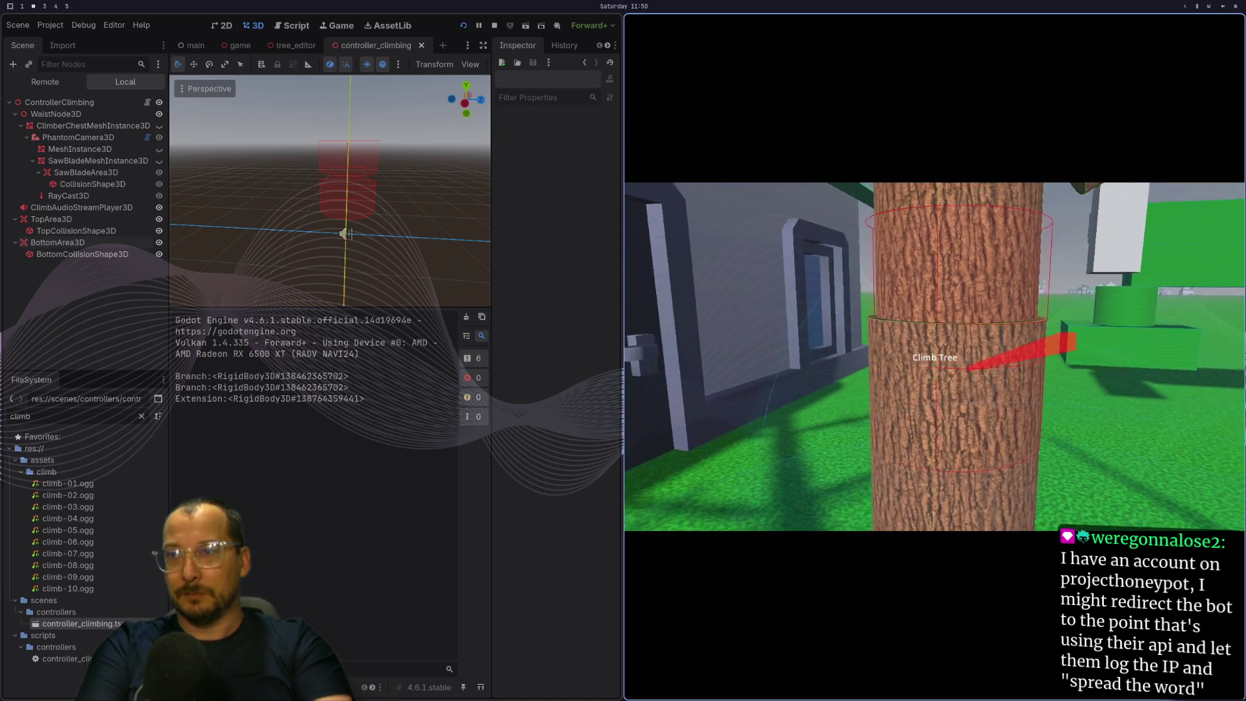
key(s)
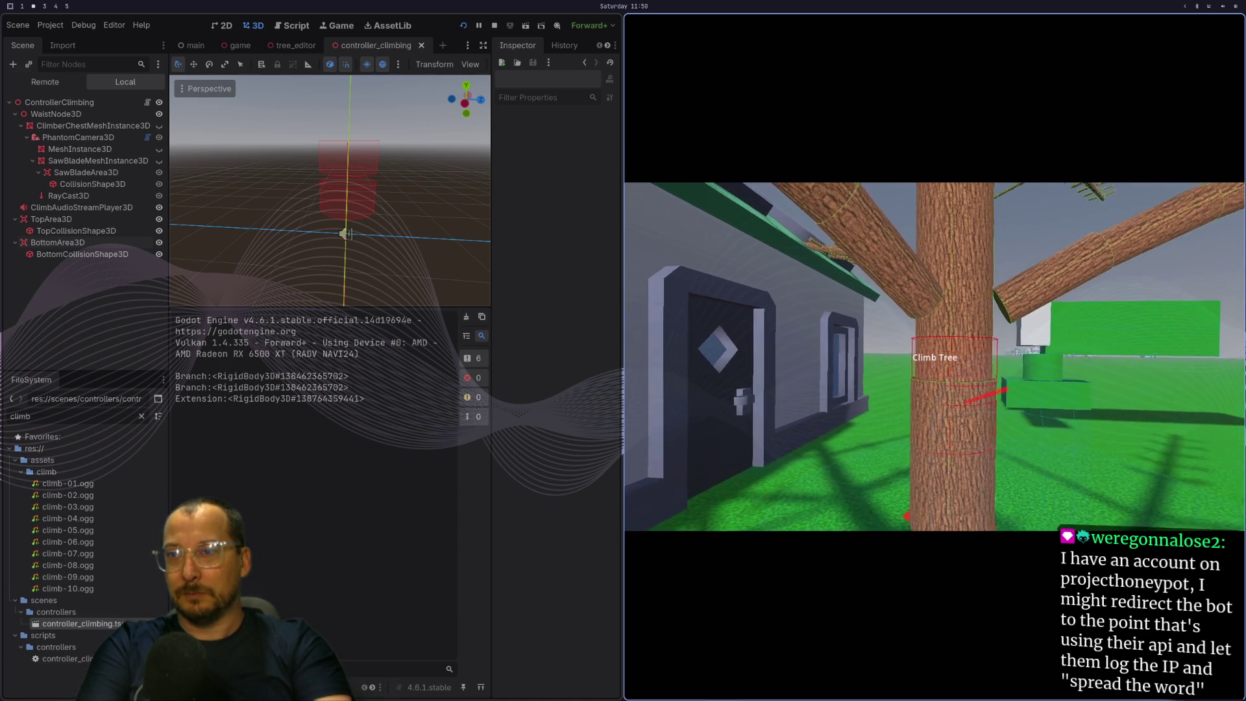
key(s)
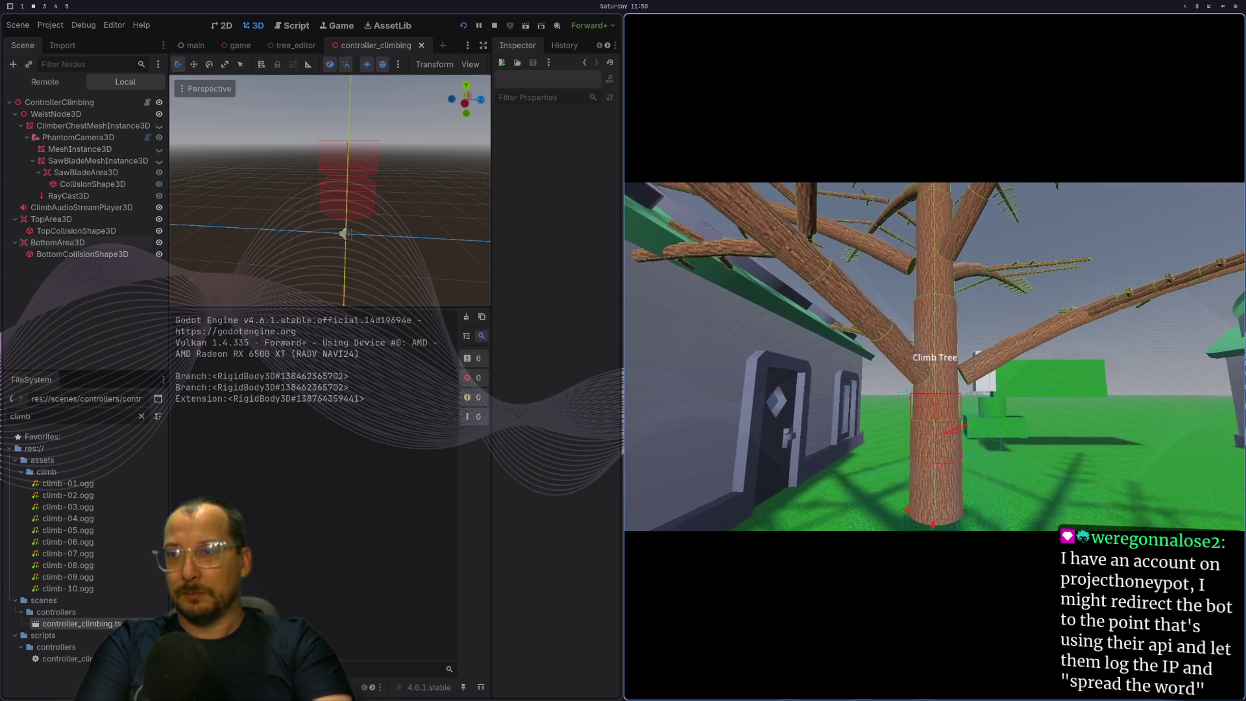
key(s)
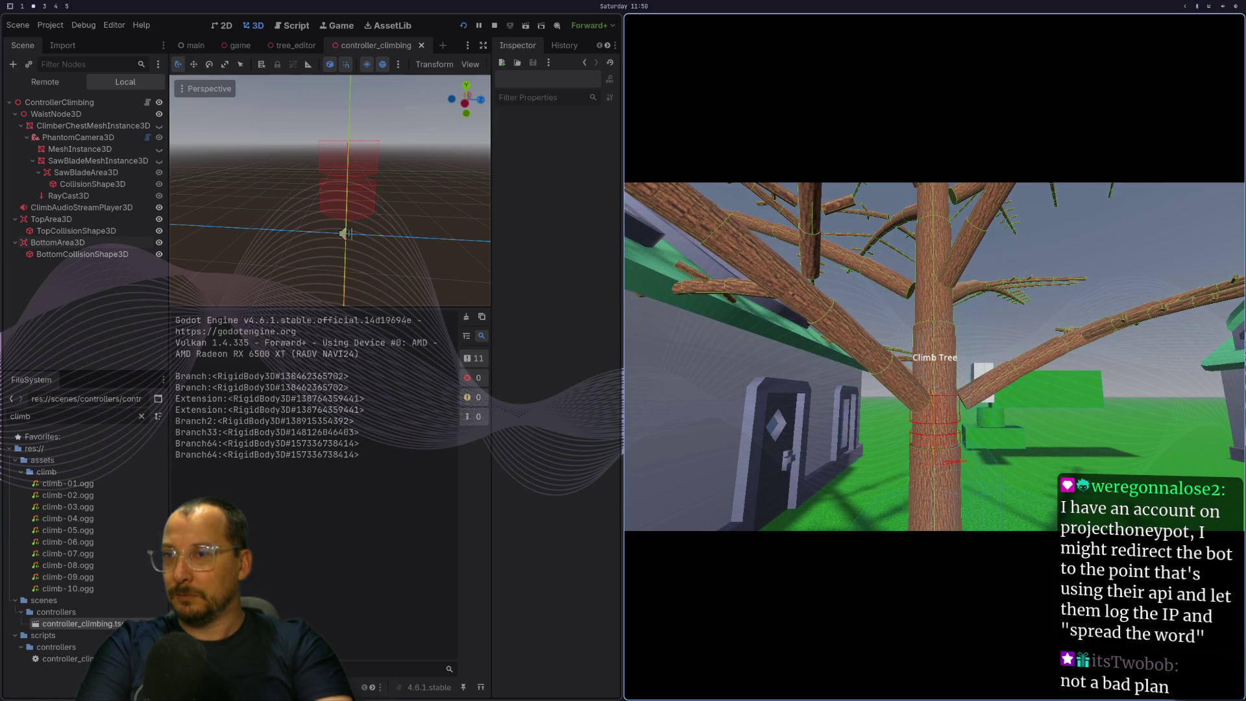
key(s)
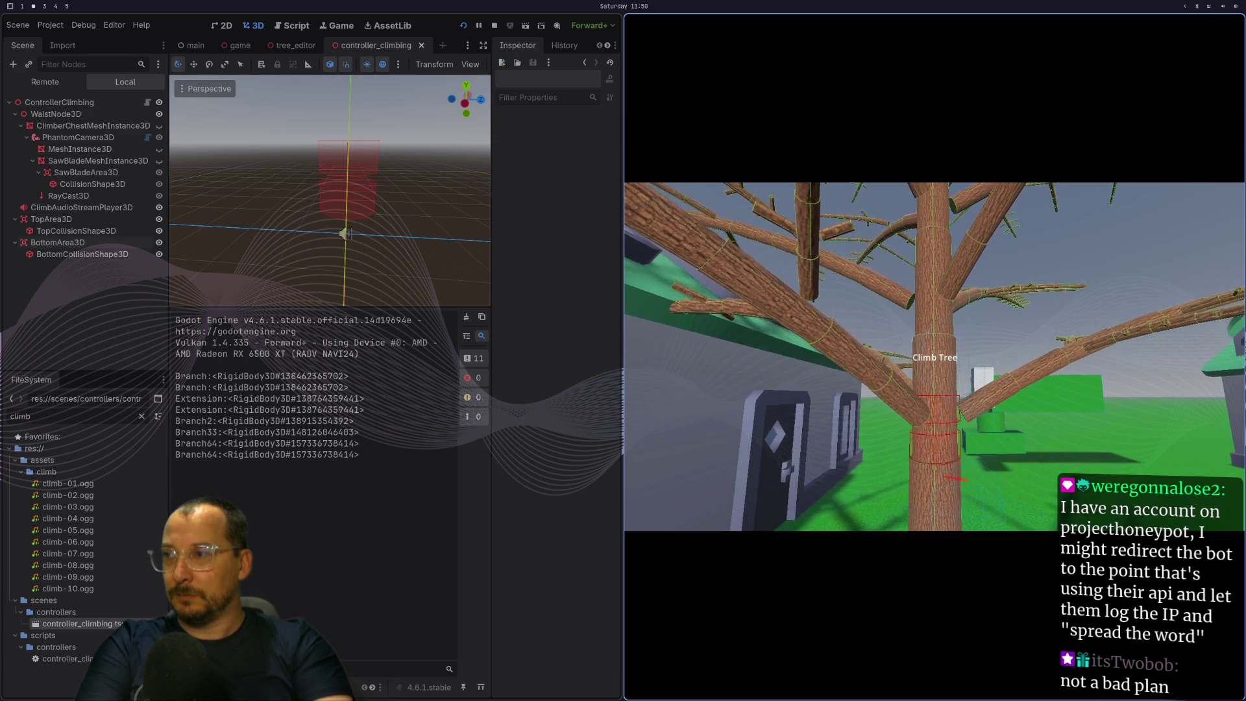
key(s)
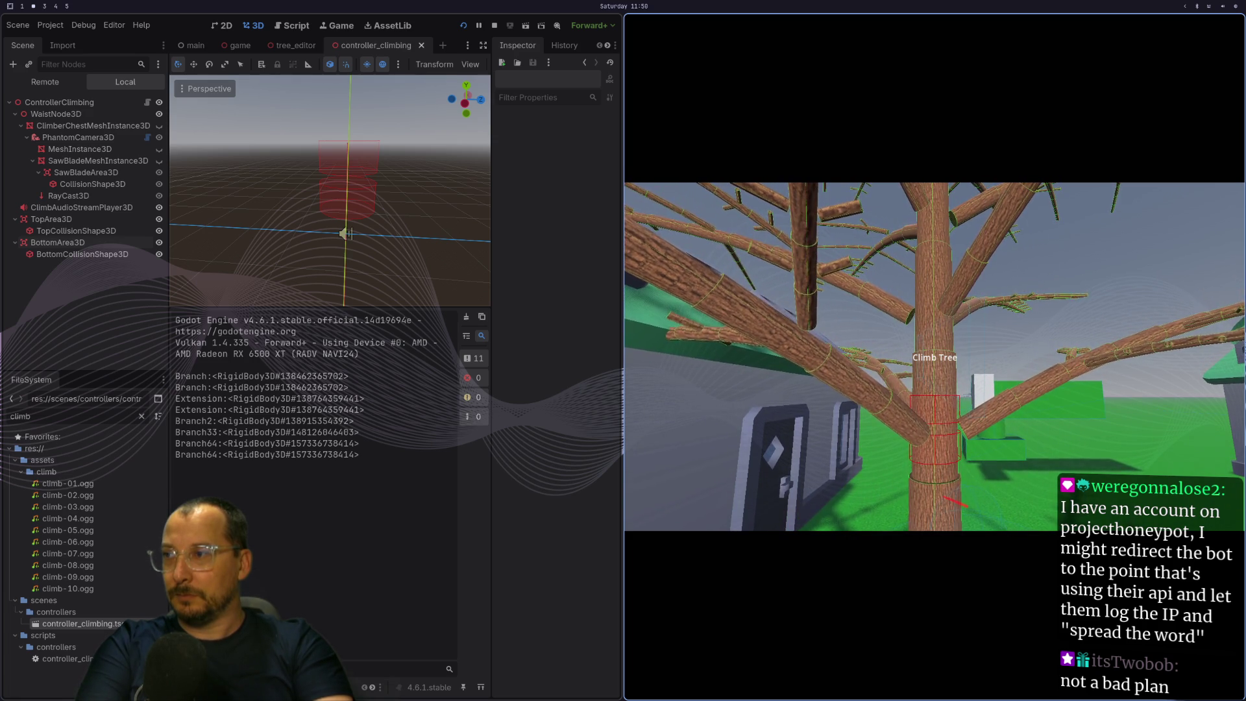
key(w)
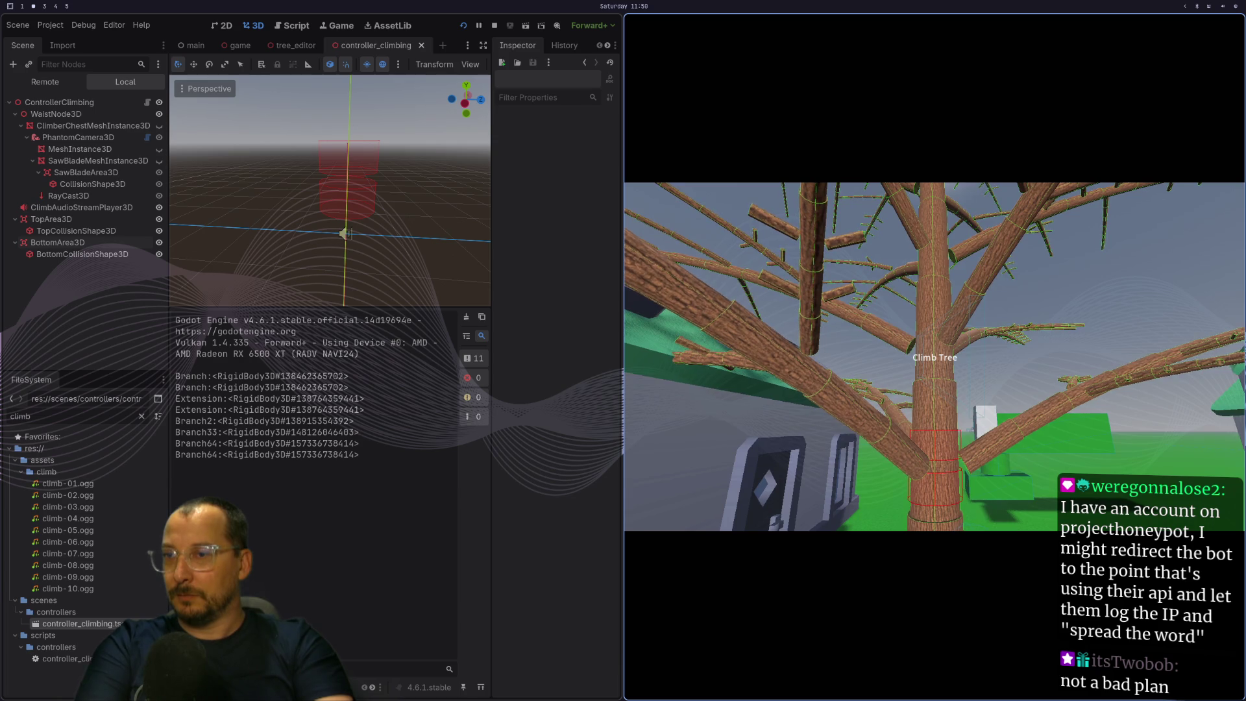
key(super+1)
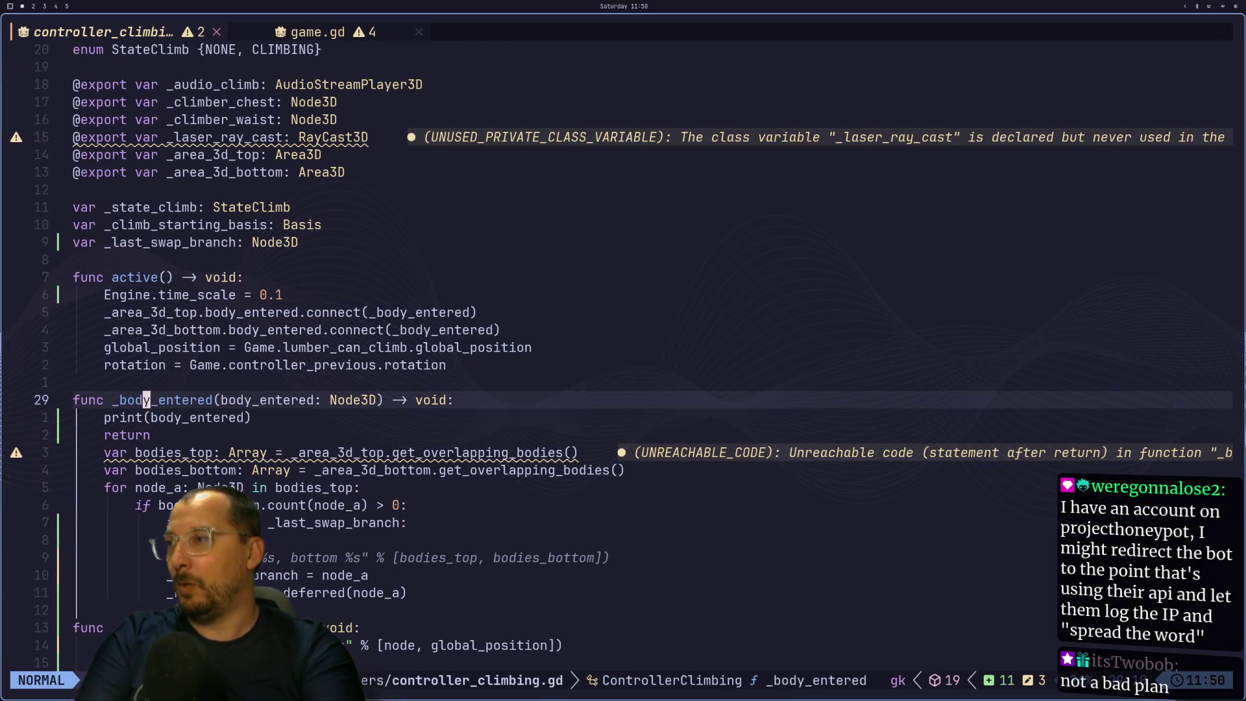
Delete the Engine.time_scale = 0.1 line and save controller_climbing.gd.
key(k)
key(k)
key(k)
key(d)
key(d)
key(colon)
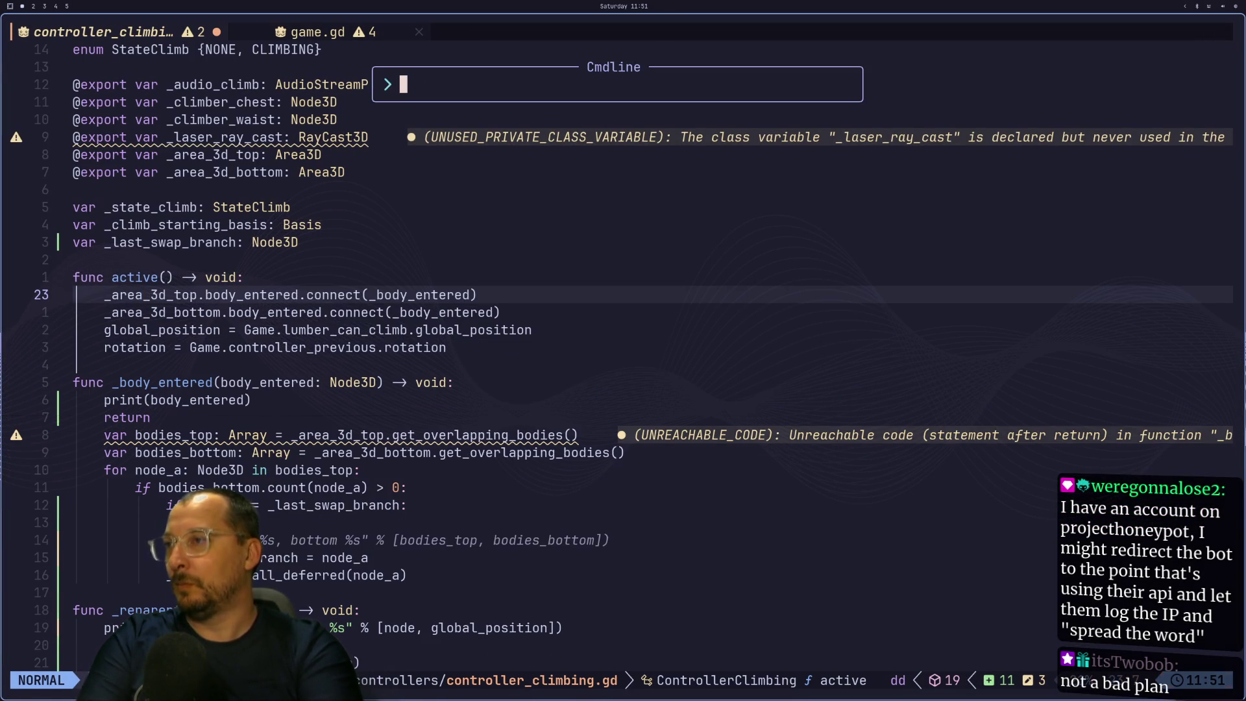
text(w)
key(Return)
Select the get_overlapping_bodies call and look it up in the Area3D docs.
key(super+2)
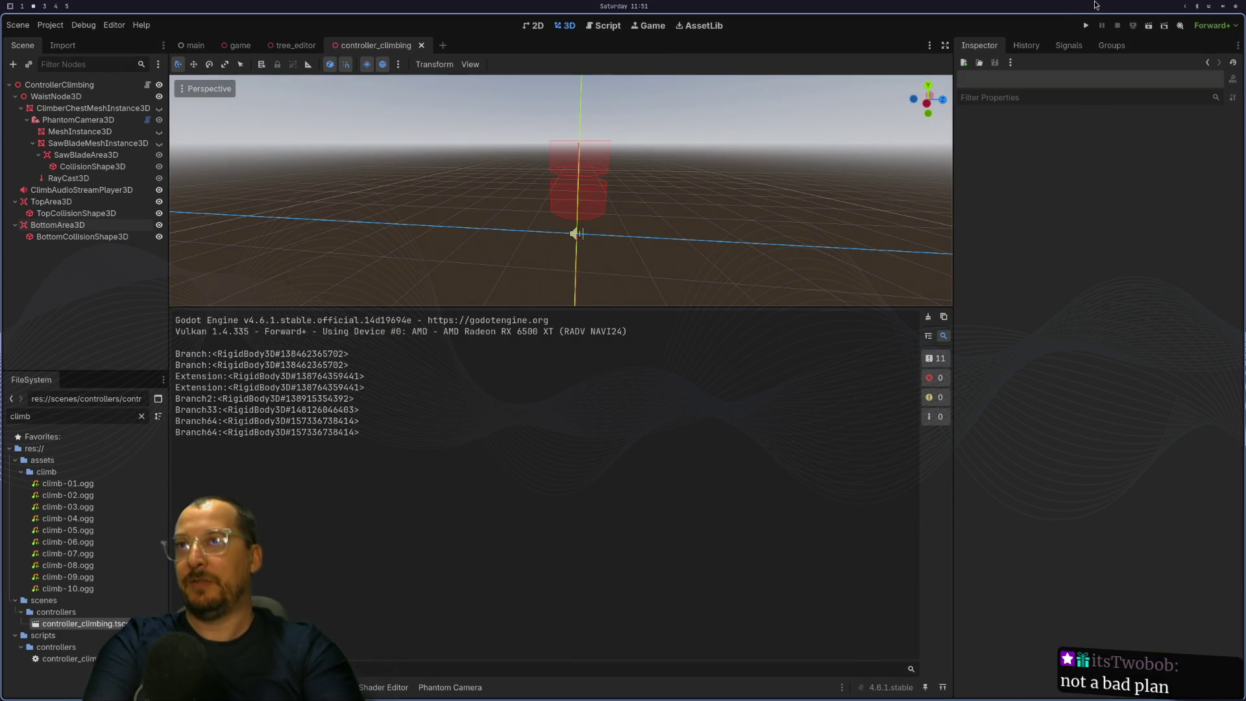
key(super+1)
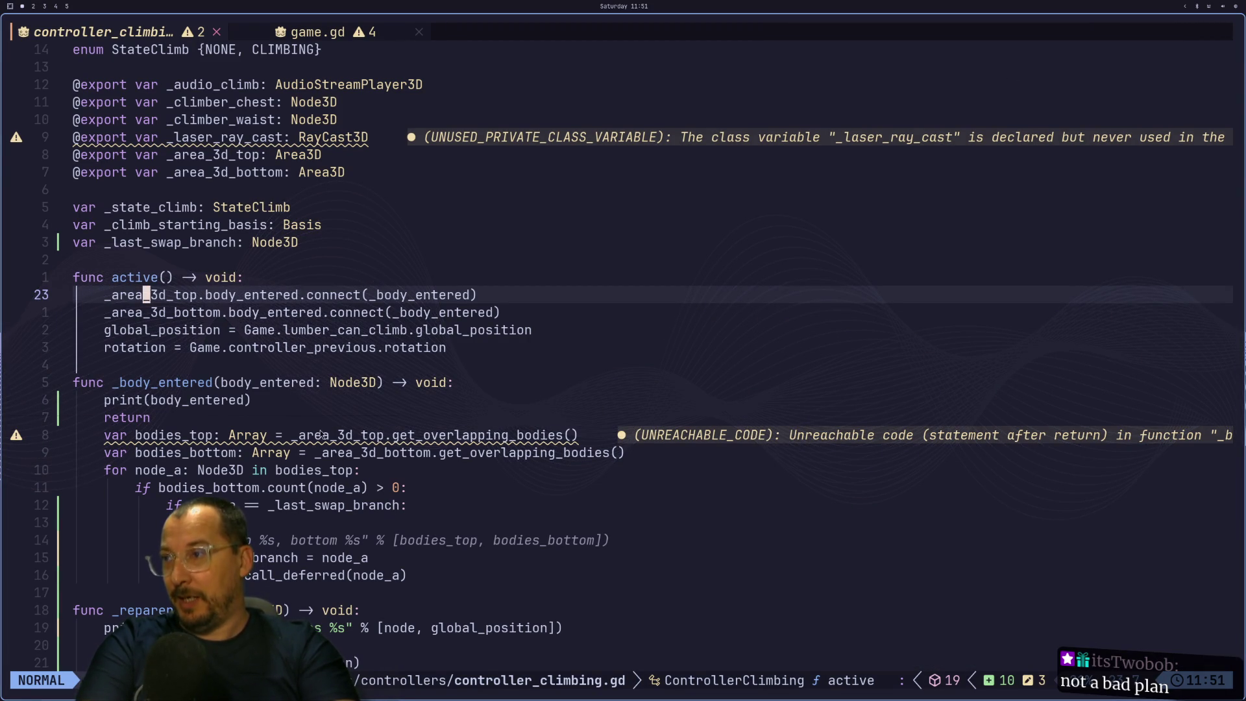
double_click(452, 435)
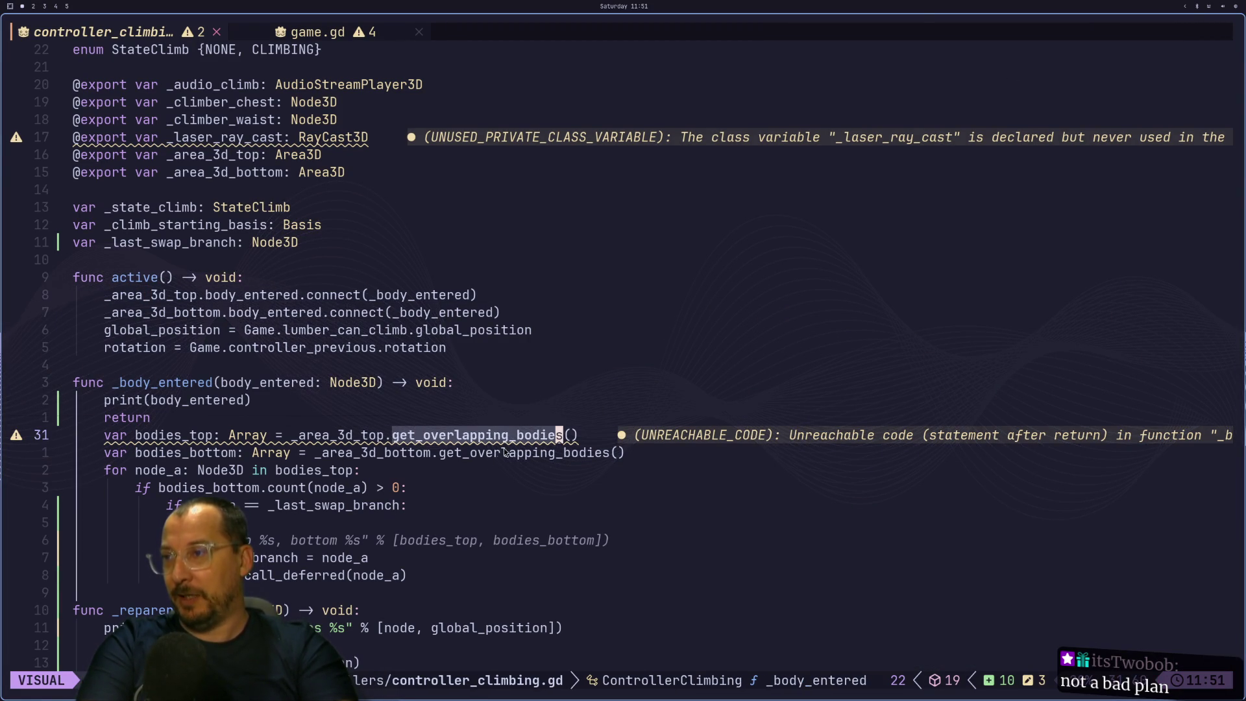
key(super+3)
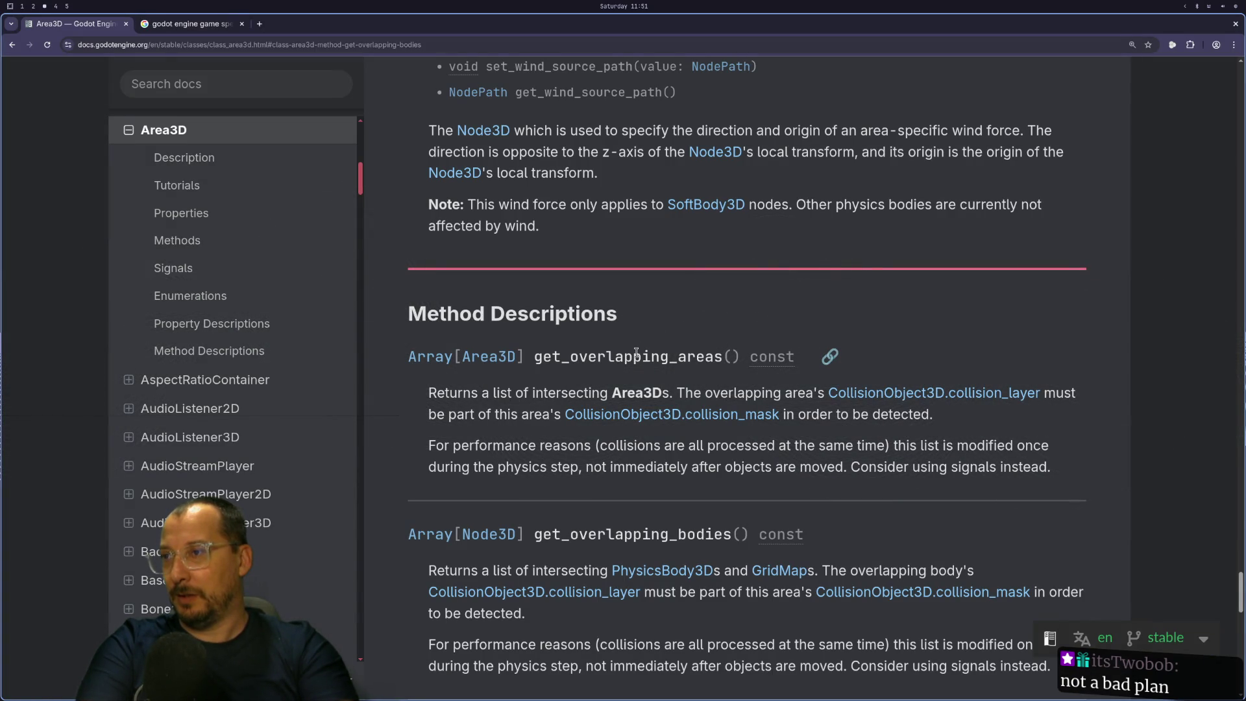
Return from the get_overlapping_bodies docs to controller_climbing.gd in Neovim.
key(super+1)
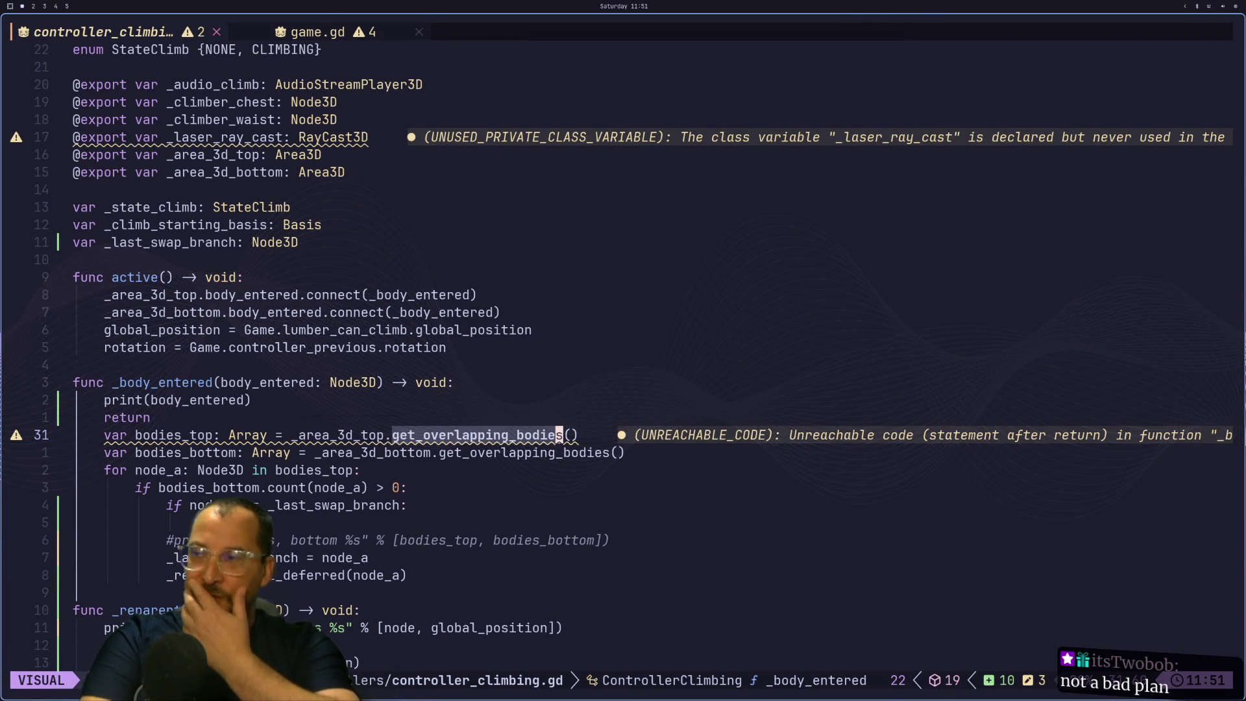
Move the print line from above return to below the bodies_bottom line.
key(super+2)
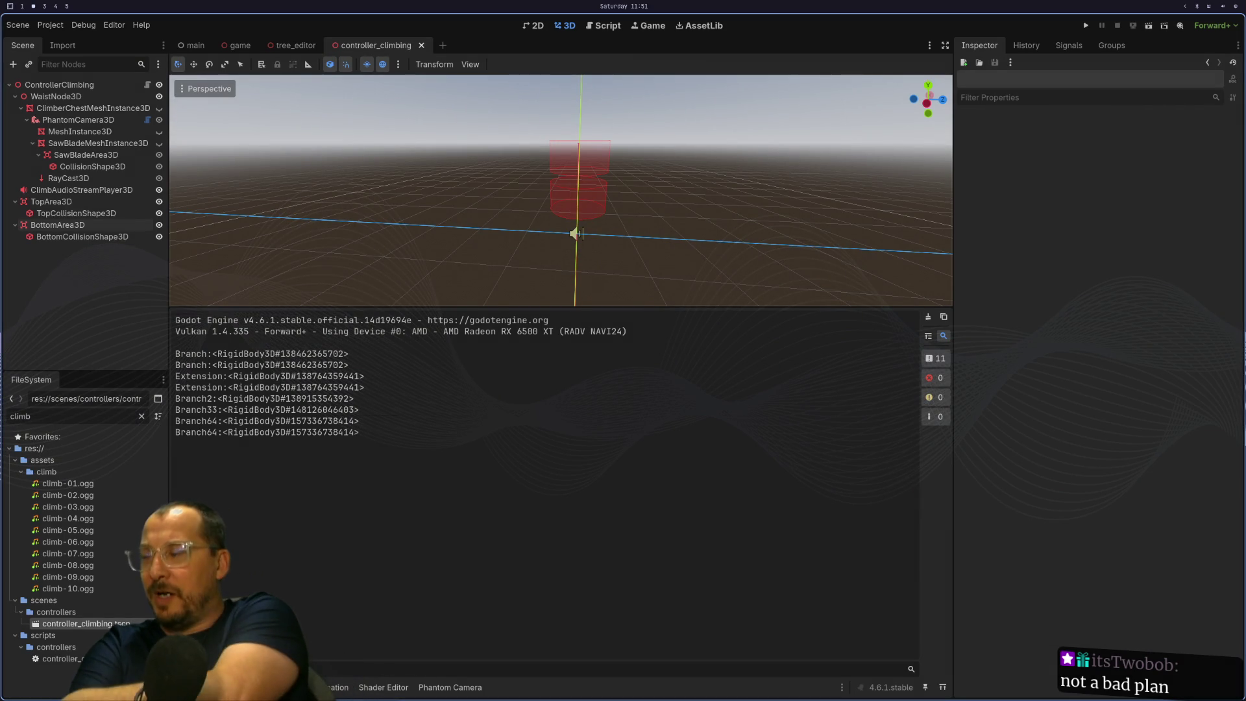
key(super+1)
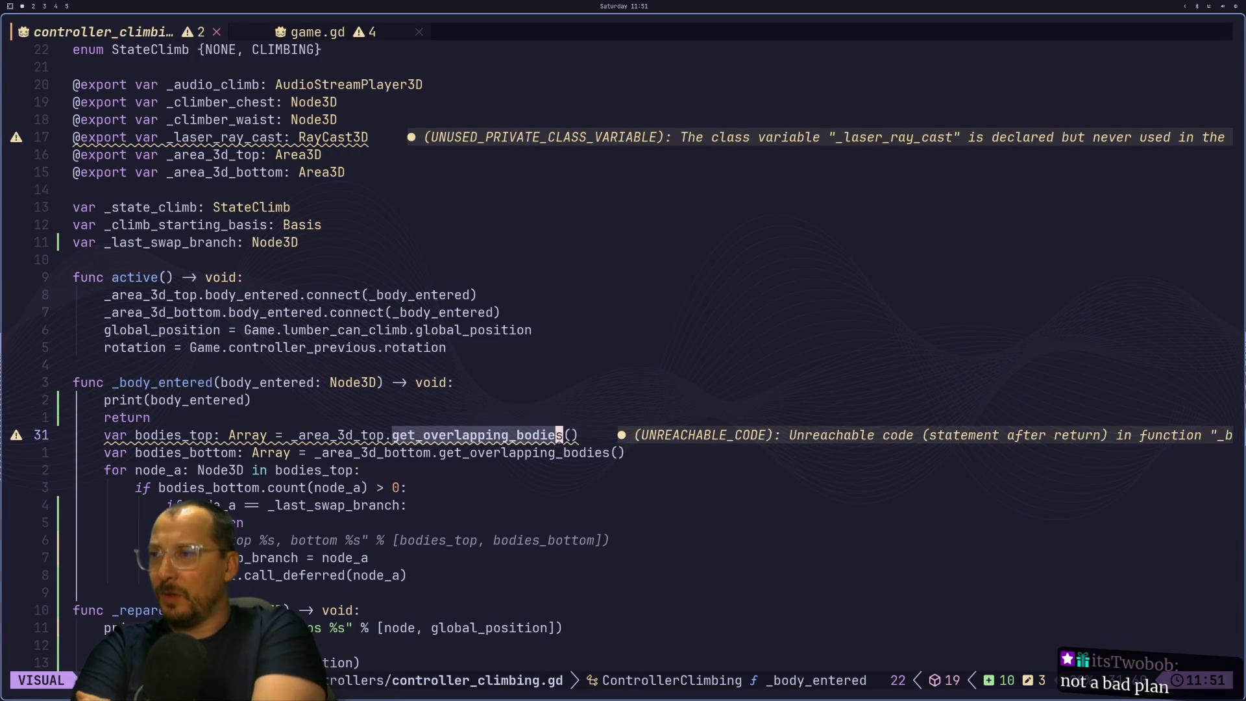
key(super+2)
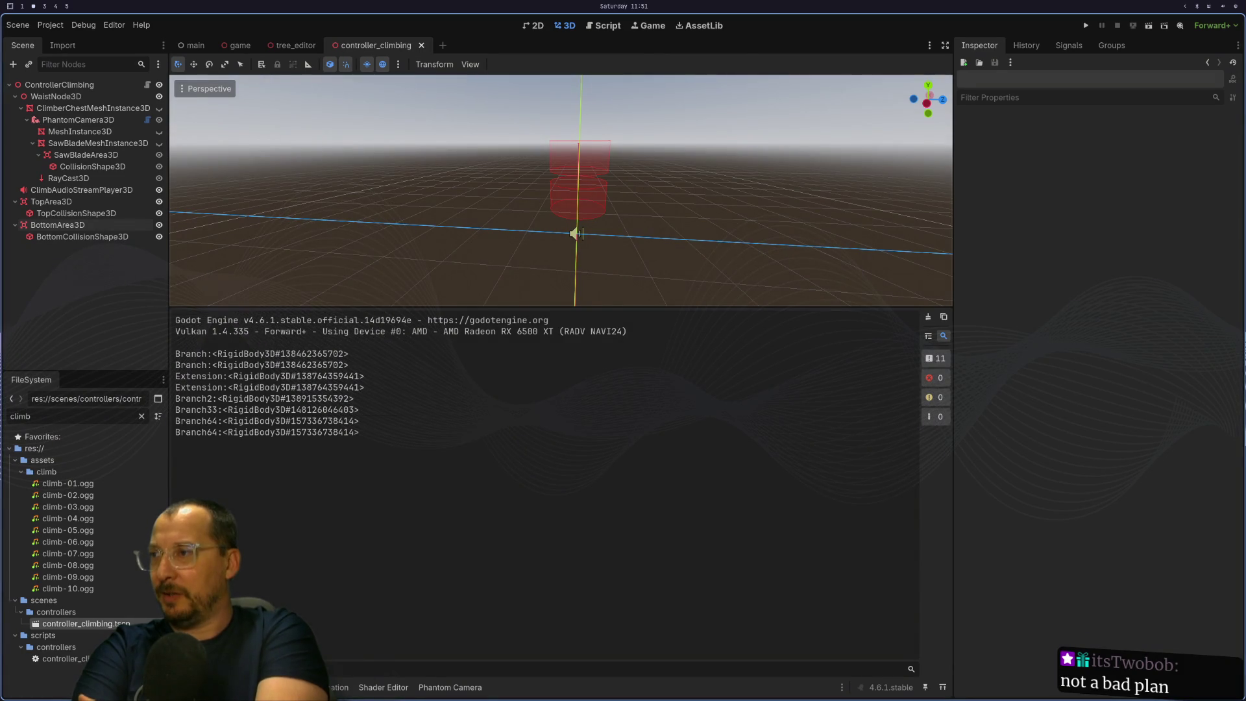
key(super+1)
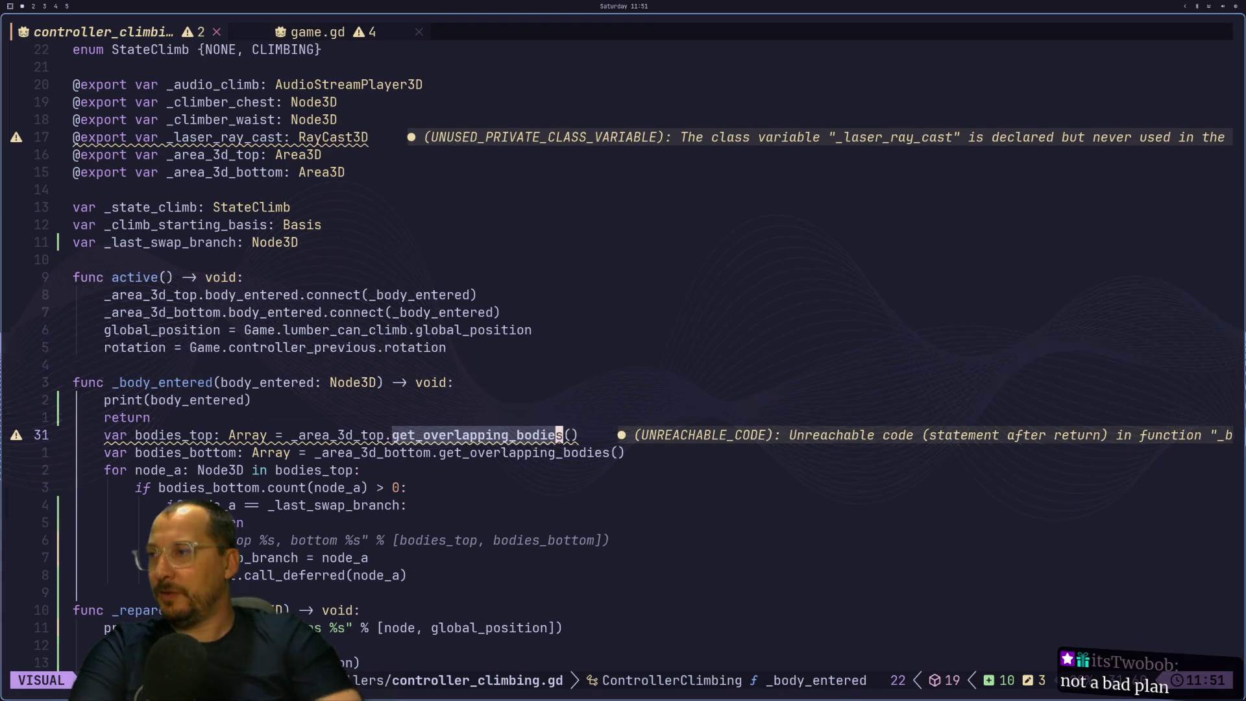
key(k)
key(k)
key(d)
key(d)
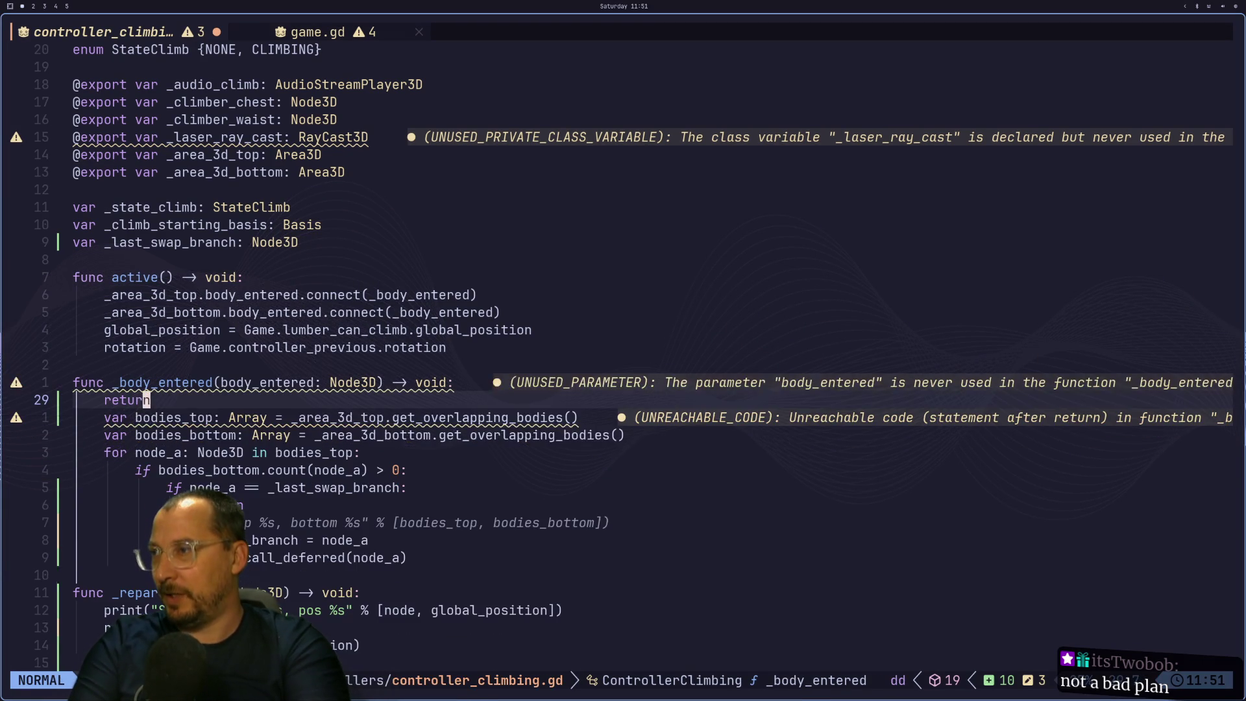
key(j)
key(j)
key(p)
Make the print format string "entered: %s, top %s, bottom %s" with \n line breaks.
key(w)
key(a)
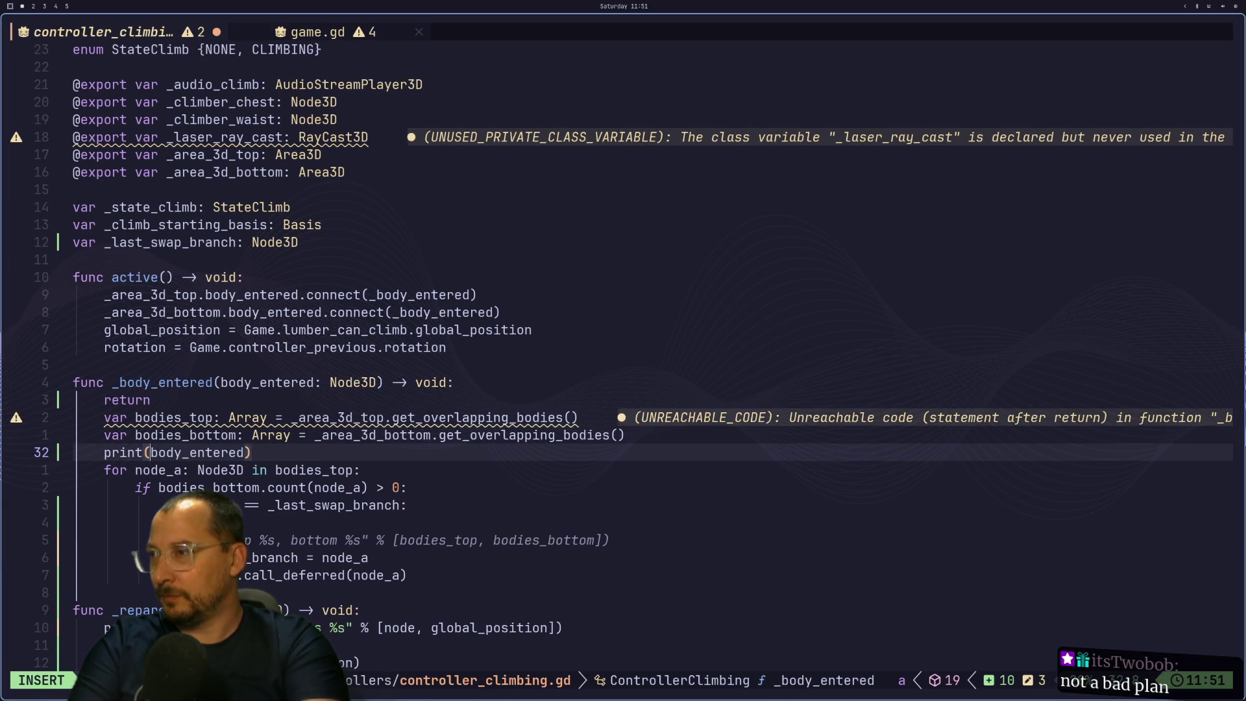
text("entered)
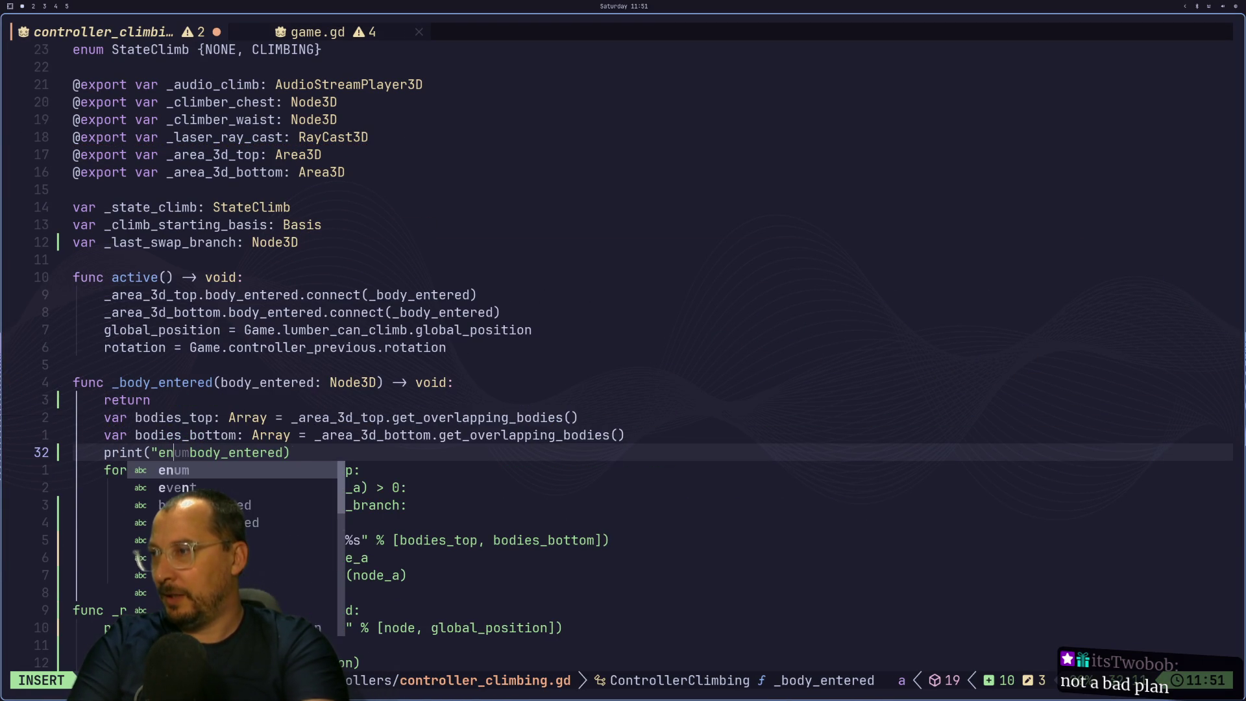
text(: )
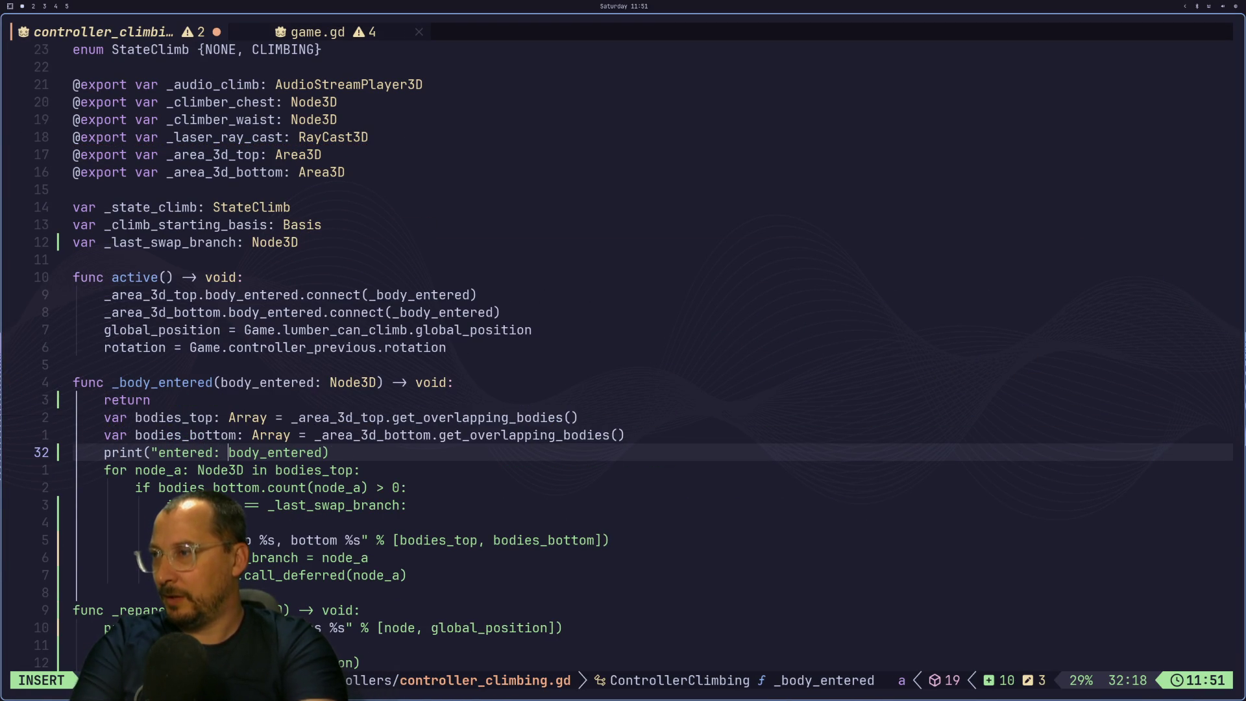
text(%s, top %s, )
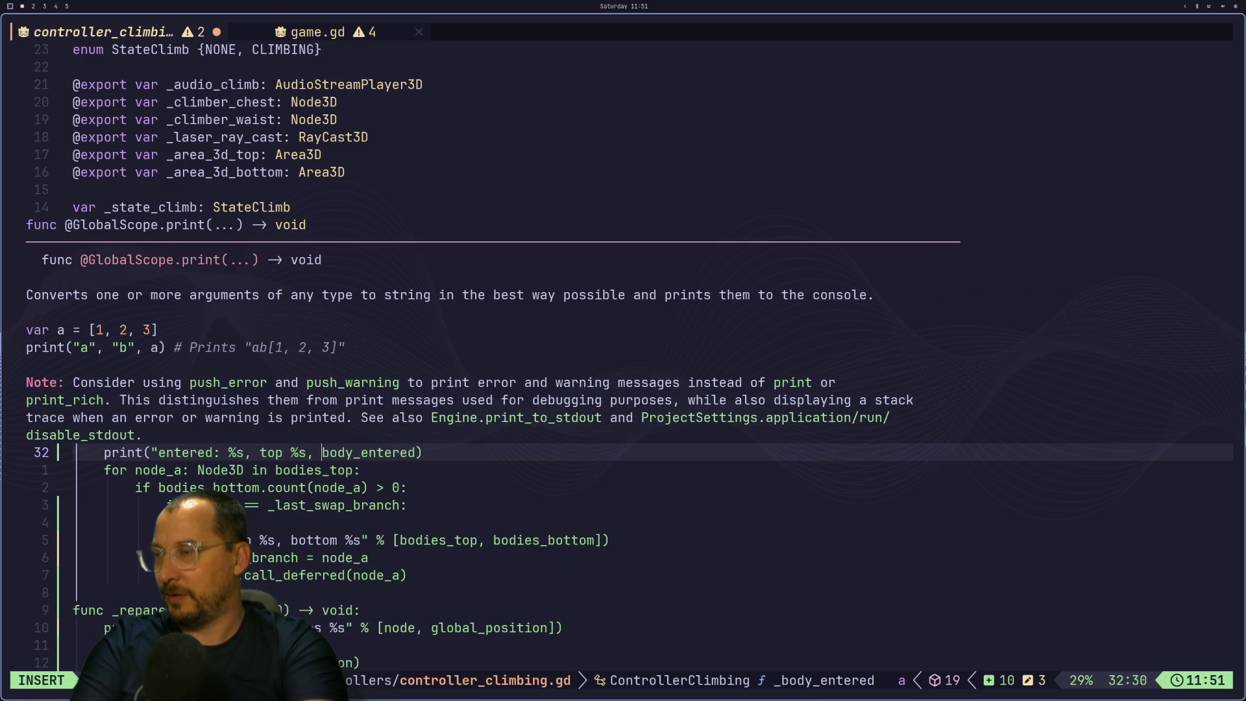
text(bottom %)
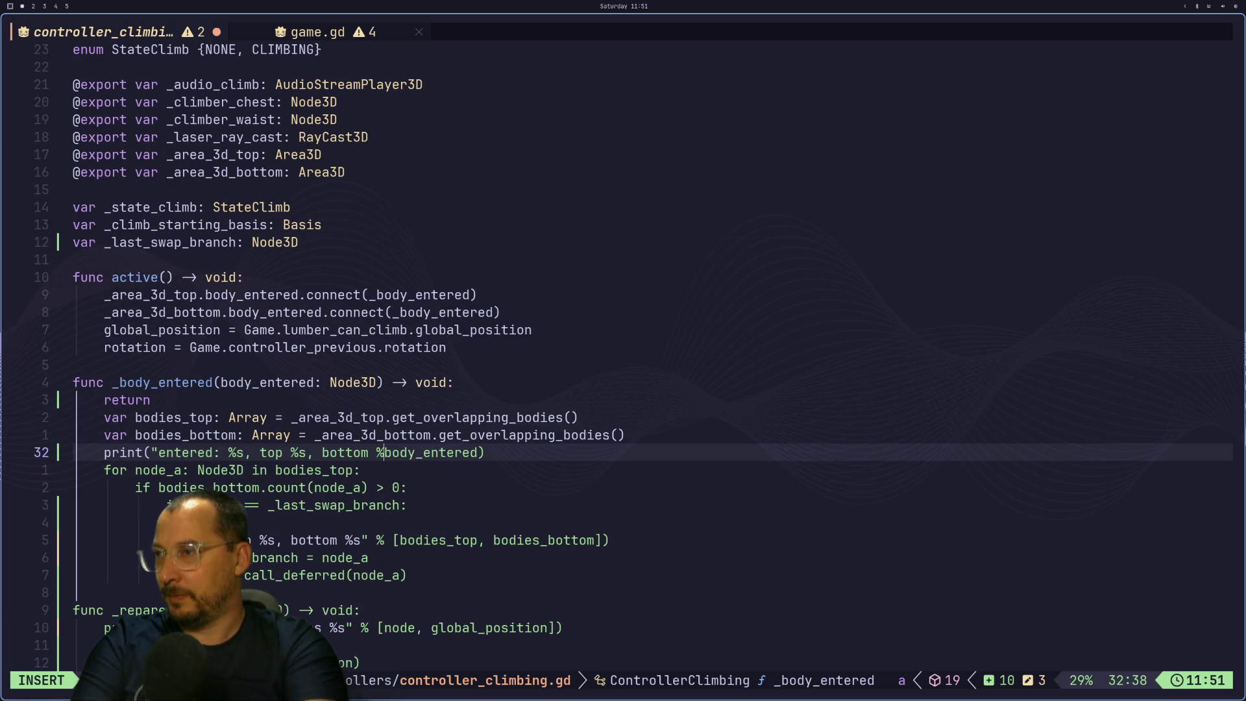
text(s)
text(")
key(Escape)
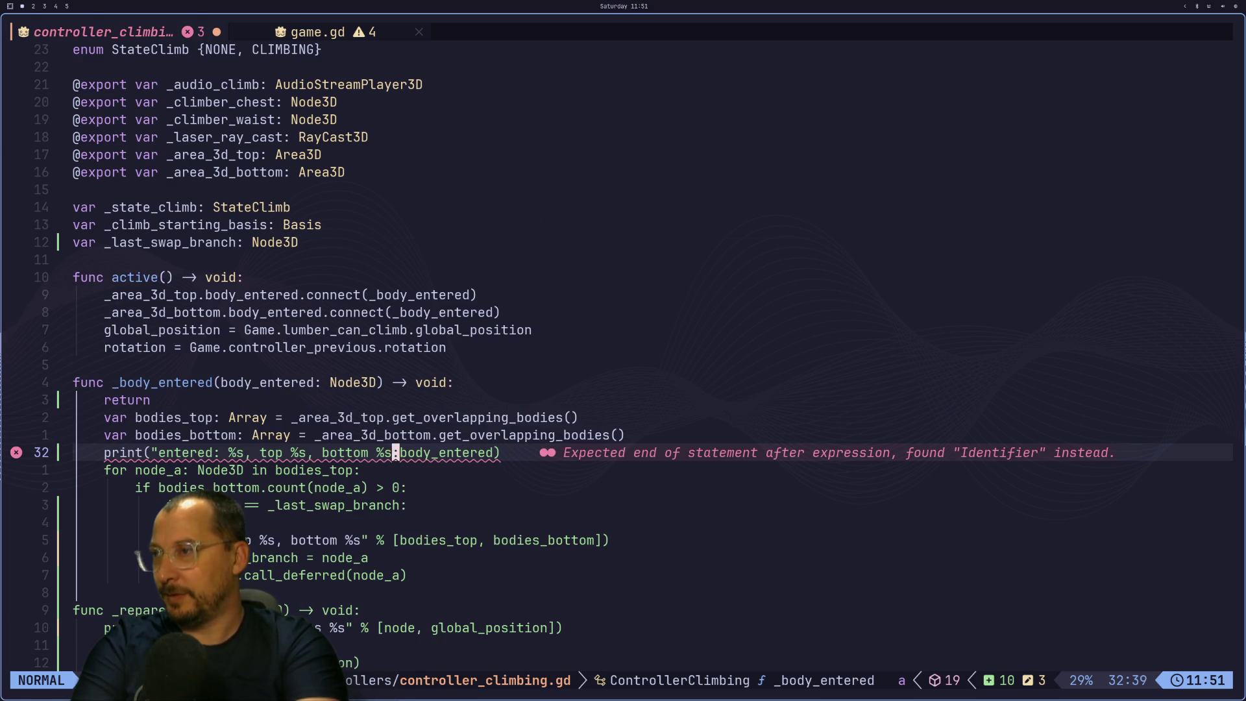
key(h)
key(h)
key(i)
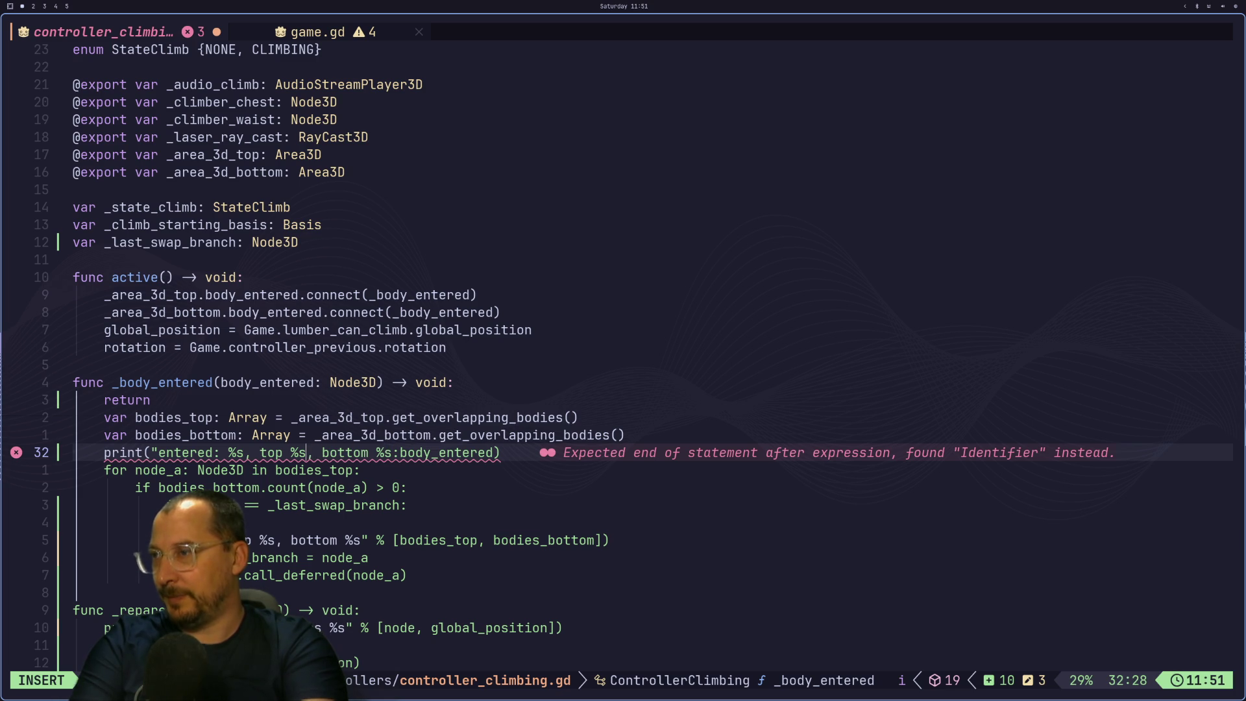
key(Escape)
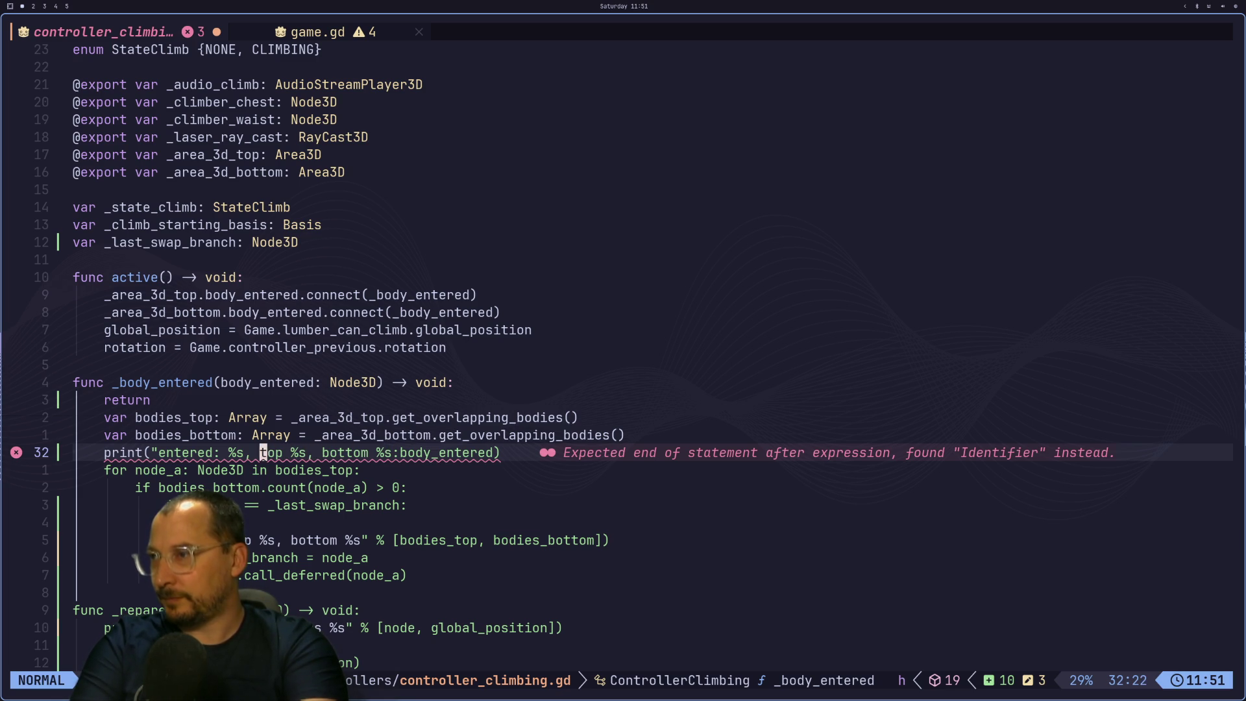
text(i)
text(]n)
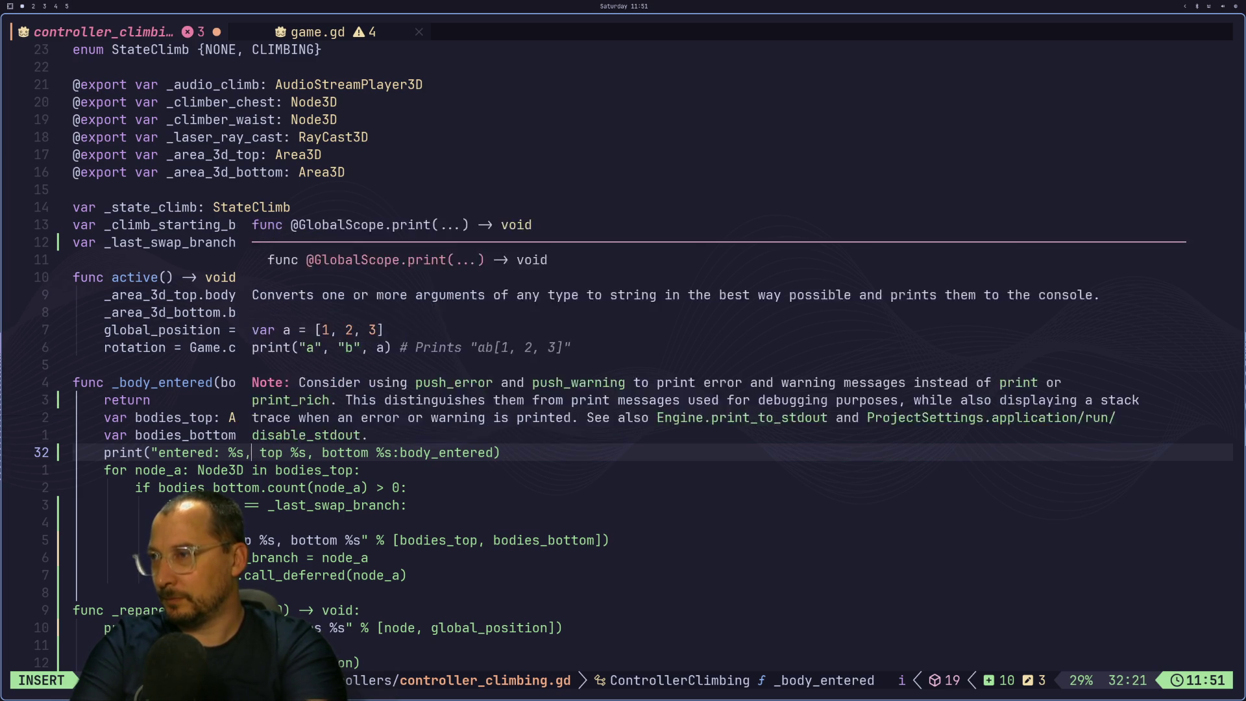
key(BackSpace)
key(BackSpace)
text(\n)
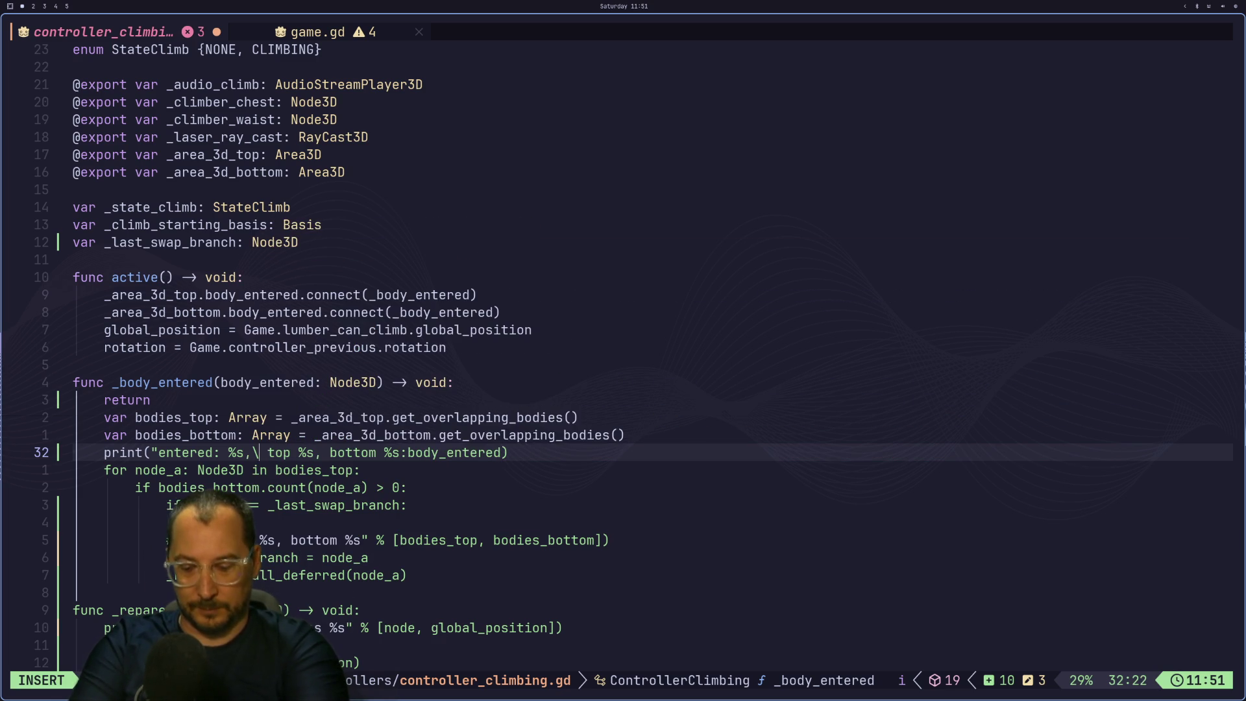
key(Escape)
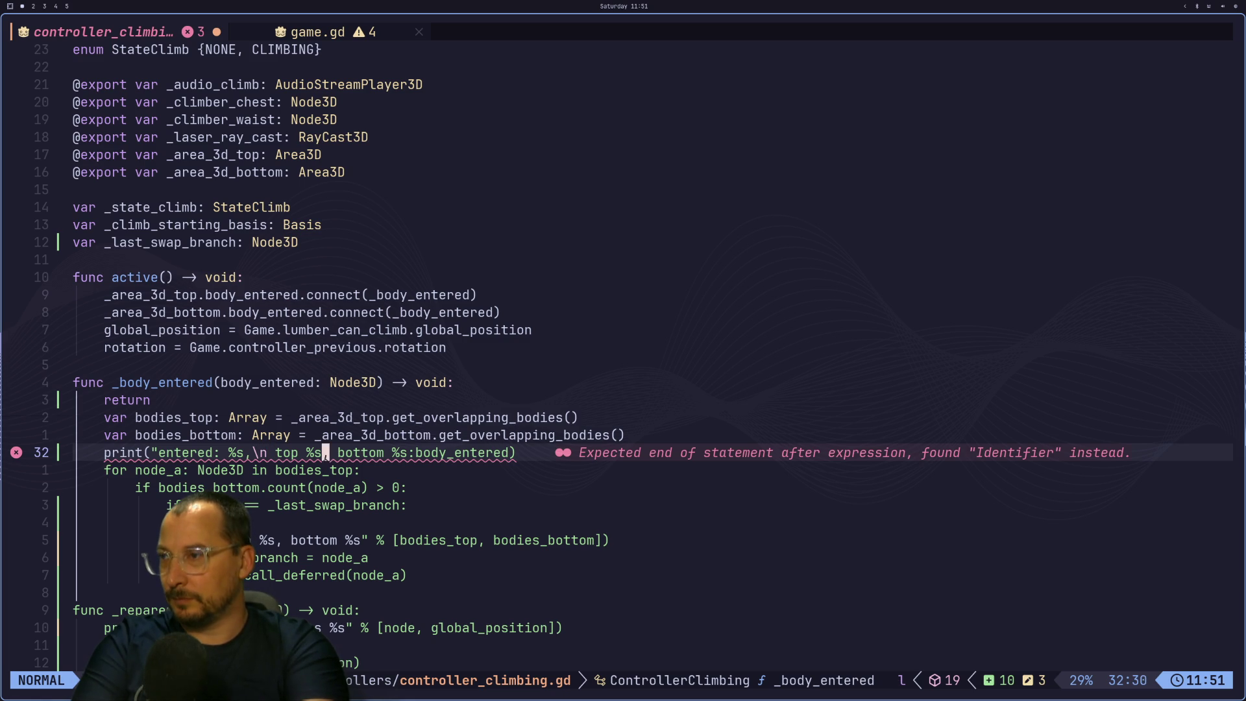
text(i])
key(BackSpace)
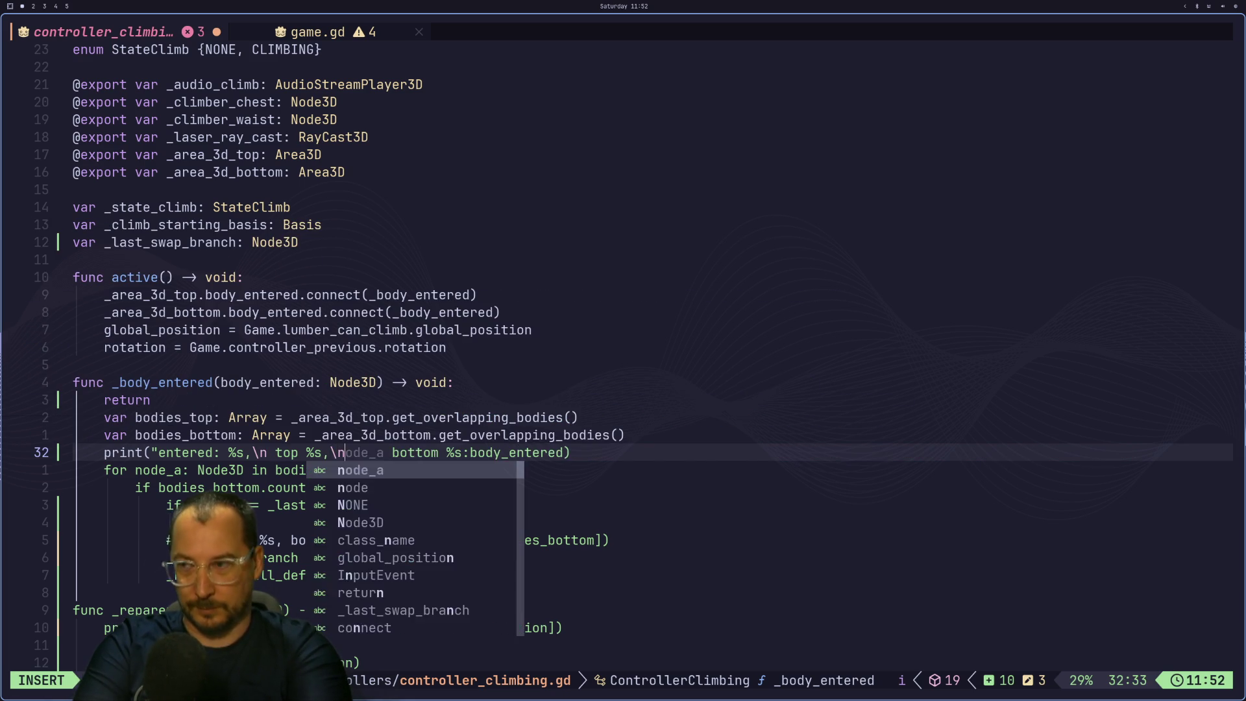
key(Escape)
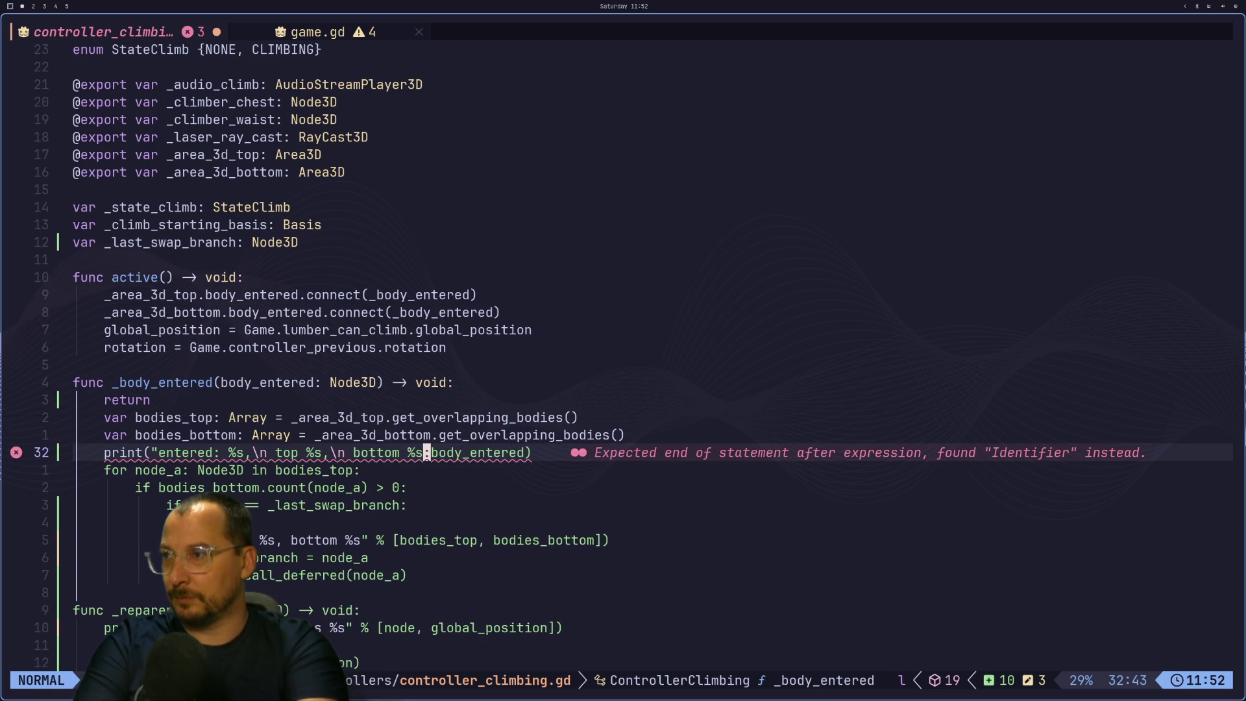
text(a")
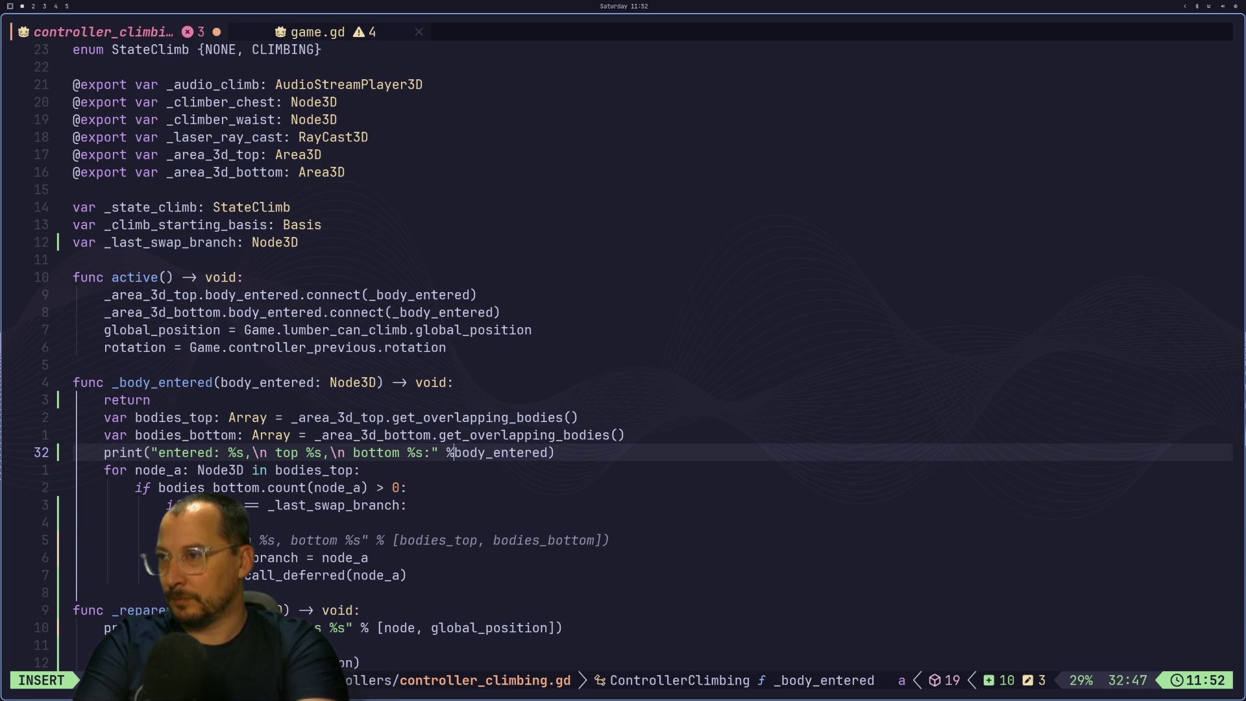
text([)
key(Escape)
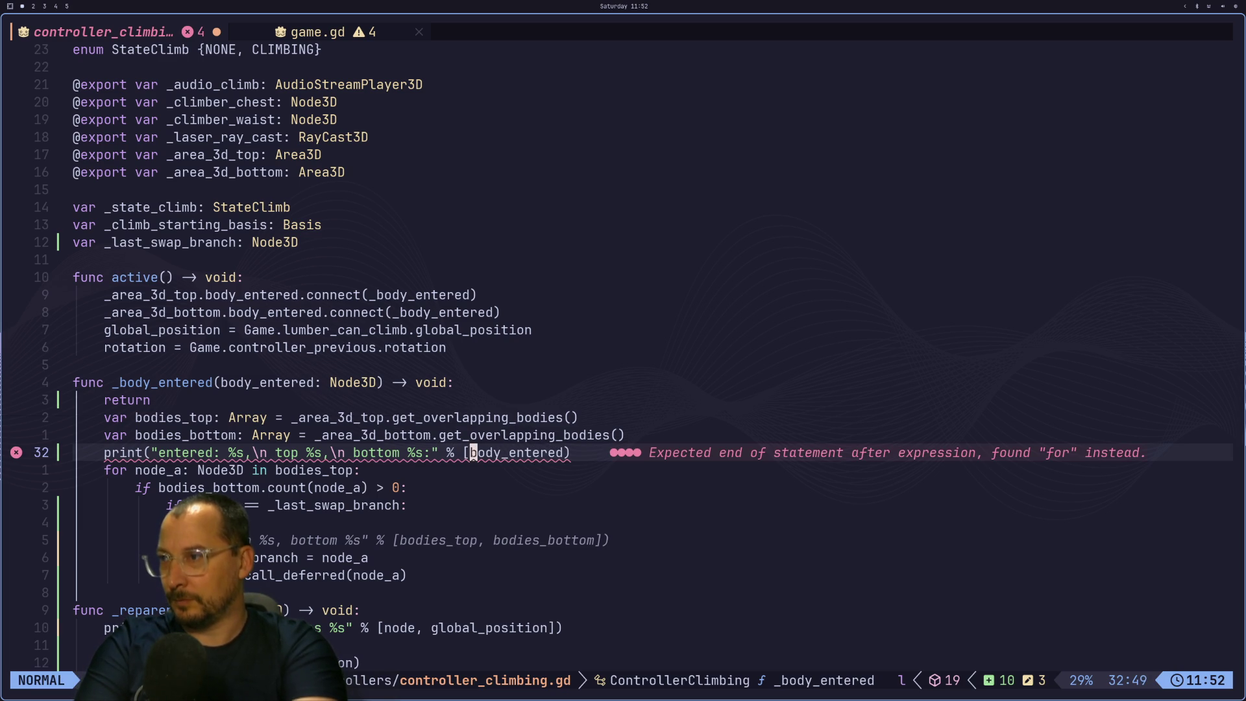
Pass bodies_top and bodies_bottom as the extra print arguments and save the script.
text(a,)
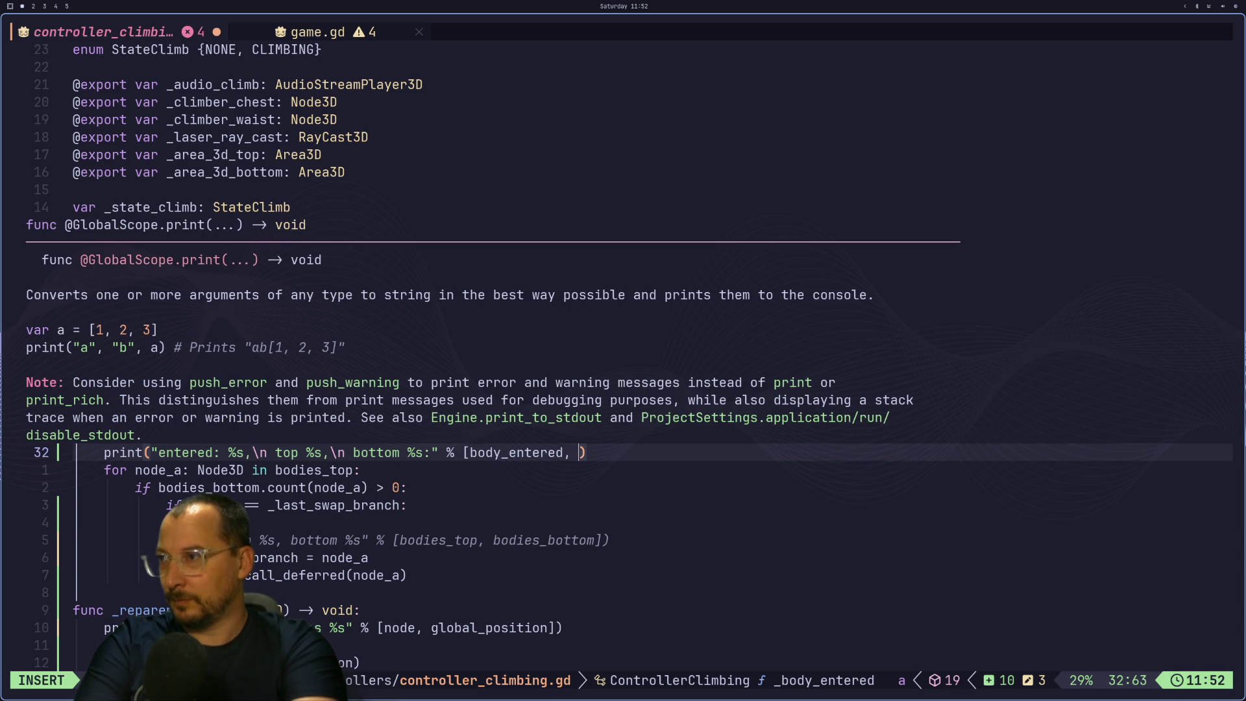
key(Escape)
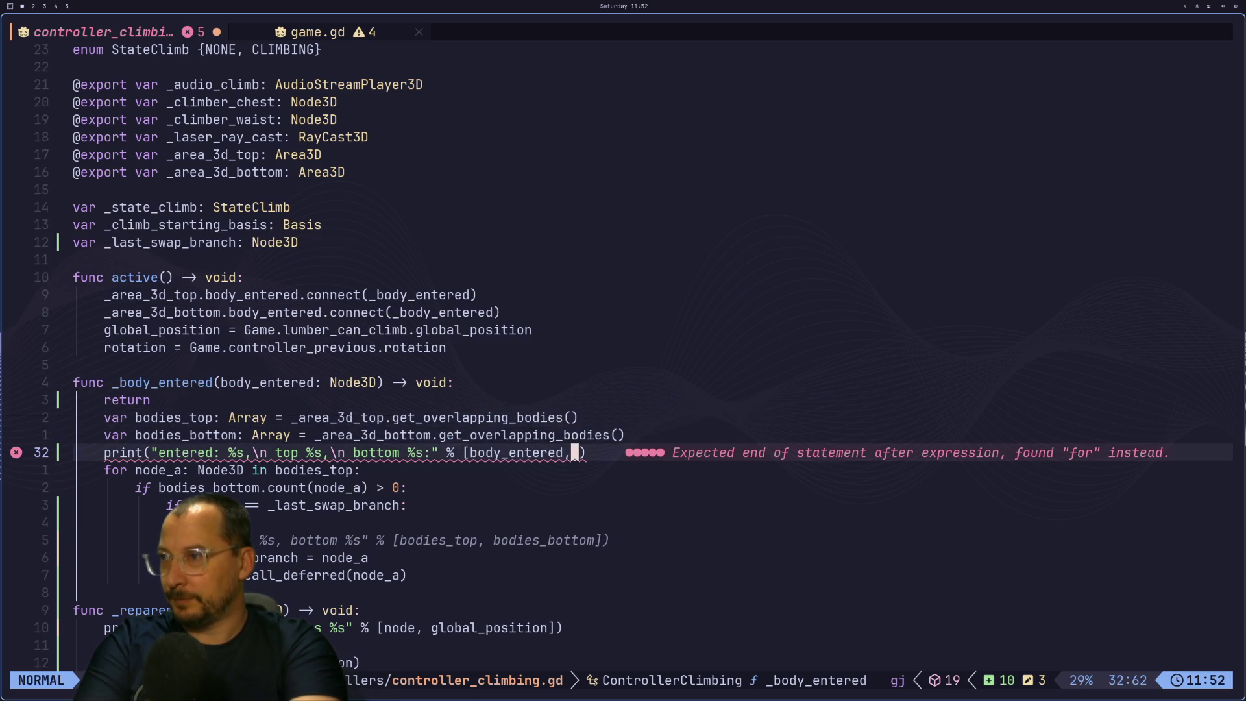
text(abod)
key(Tab)
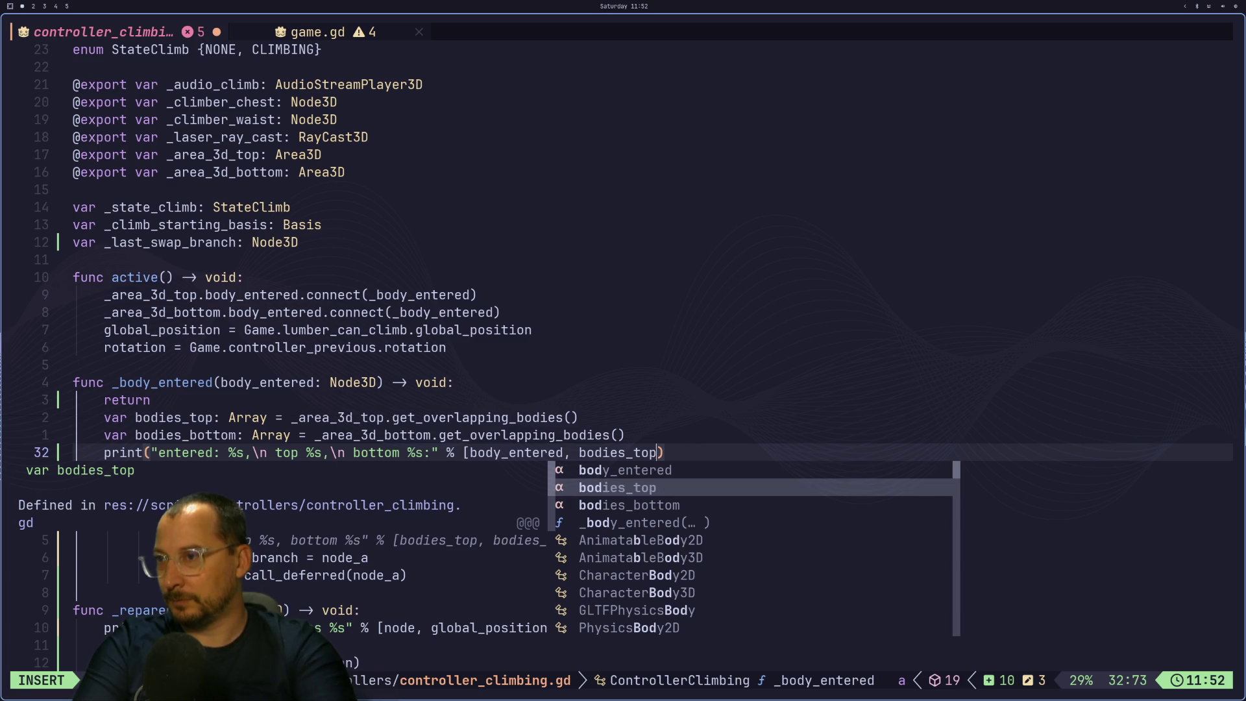
text(, bo)
key(Tab)
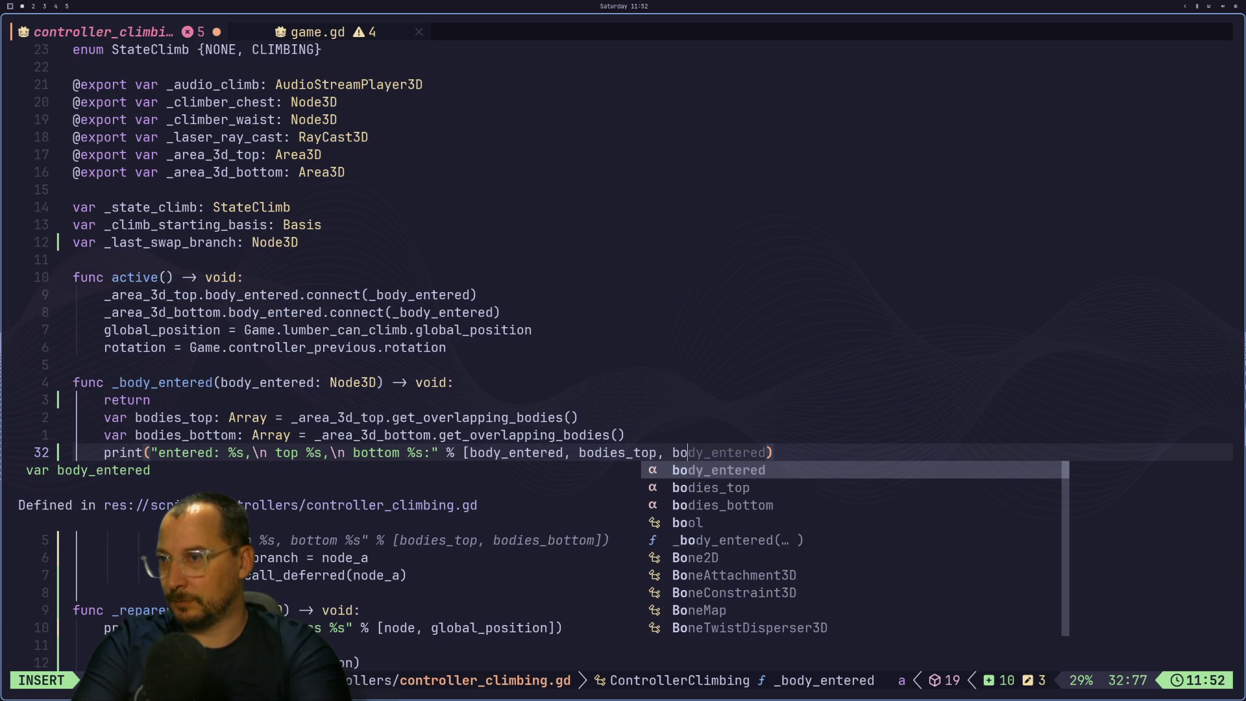
key(Tab)
key(ctrl+y)
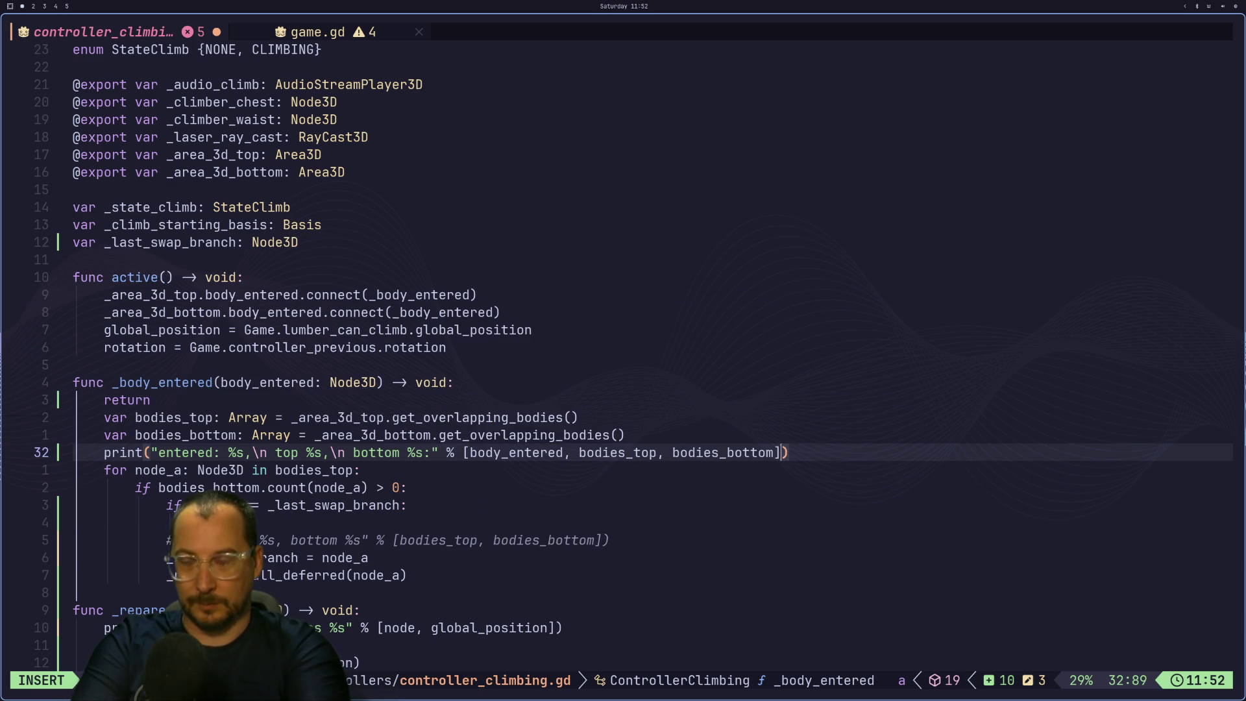
key(Escape)
text(:w)
key(Return)
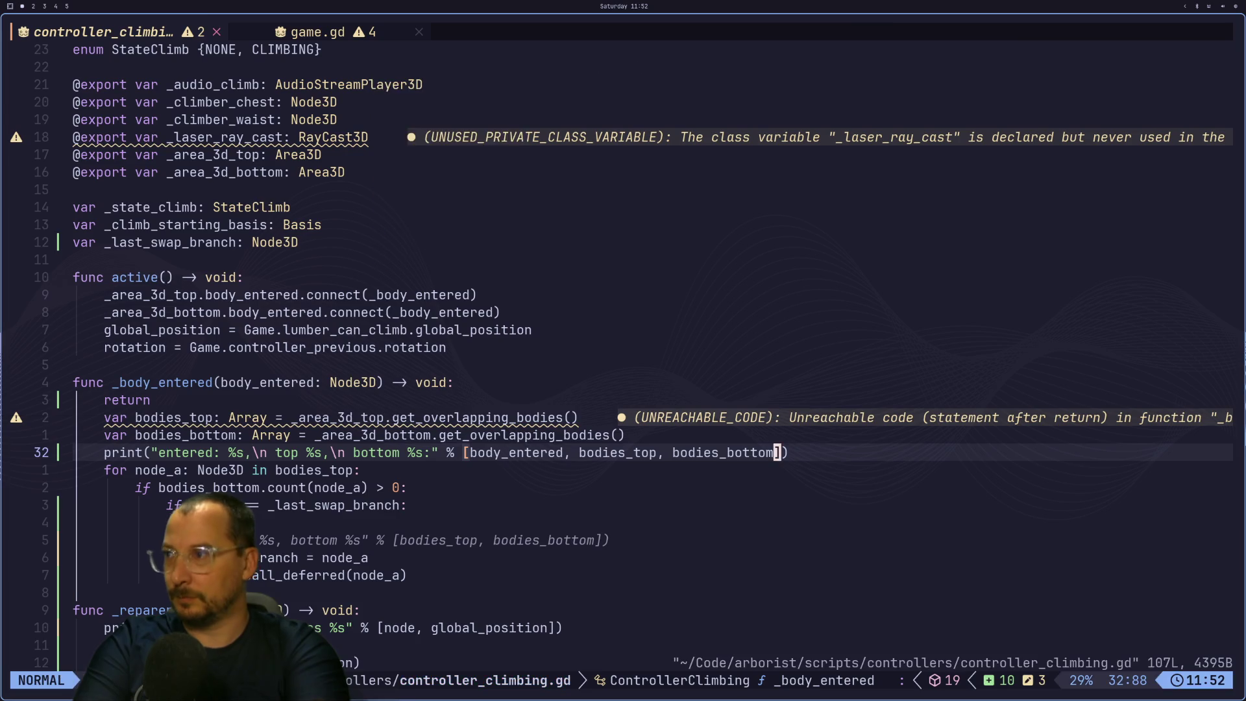
key(super+2)
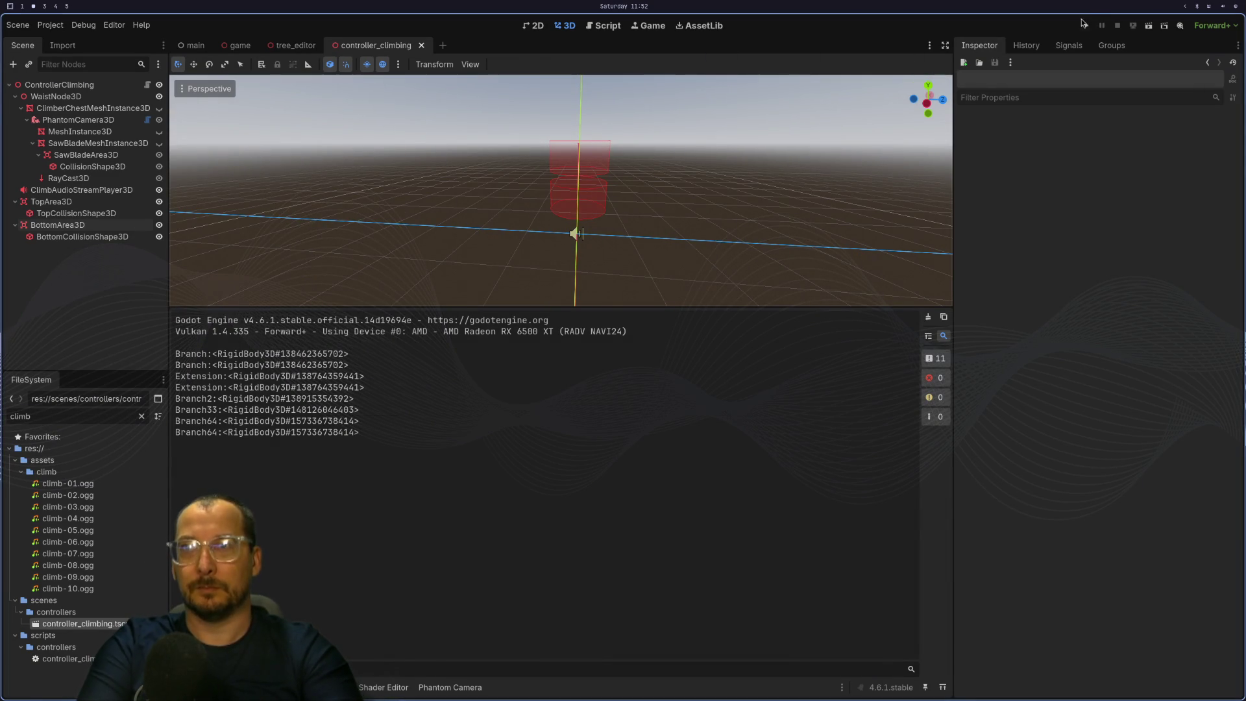
Run the game, then delete the early return from _body_entered and save with :w.
click(1084, 24)
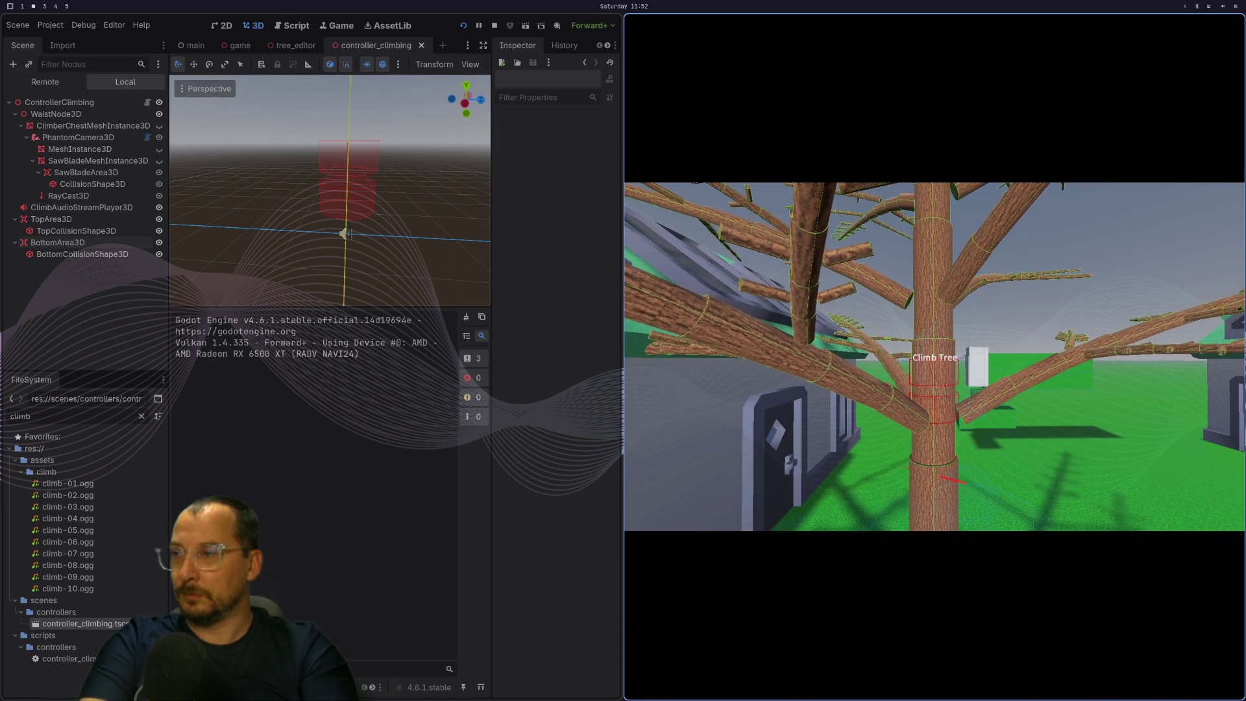
key(super+1)
key(k)
key(k)
key(k)
key(d)
key(d)
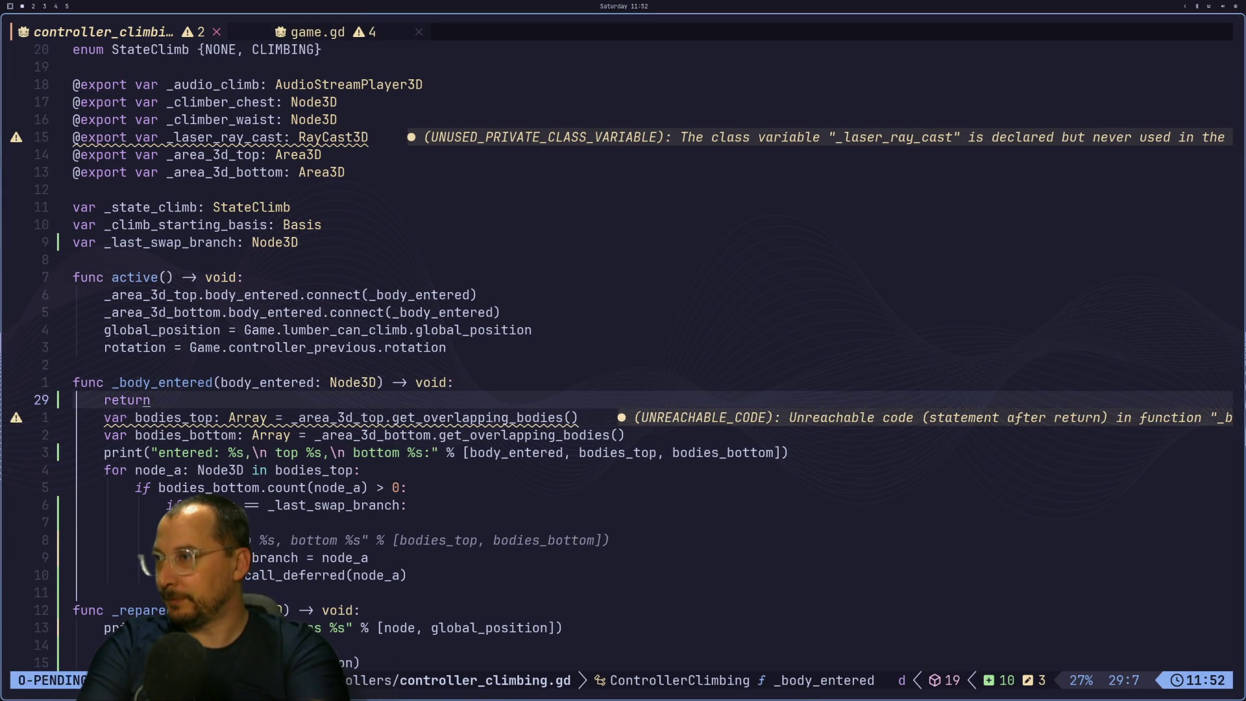
key(j)
key(j)
key(p)
key(u)
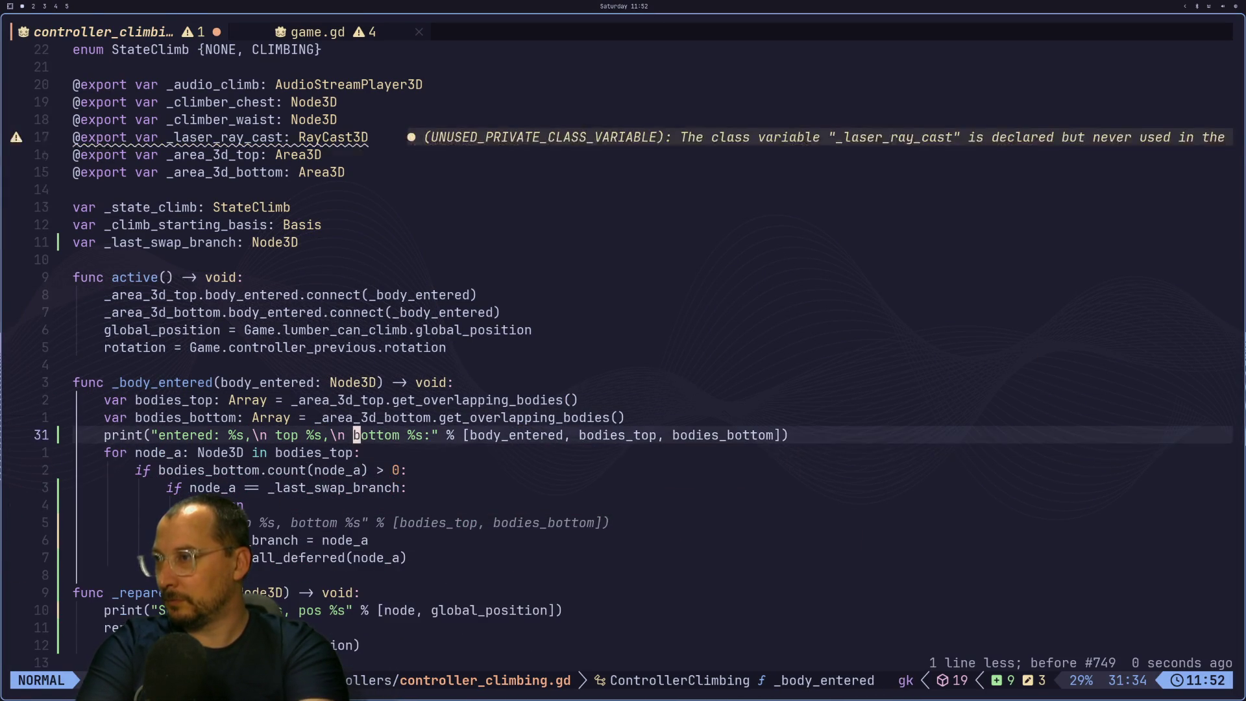
key(p)
key(colon)
text(w)
key(Return)
Return to the running game and move the climber up the tree trunk with W.
key(super+2)
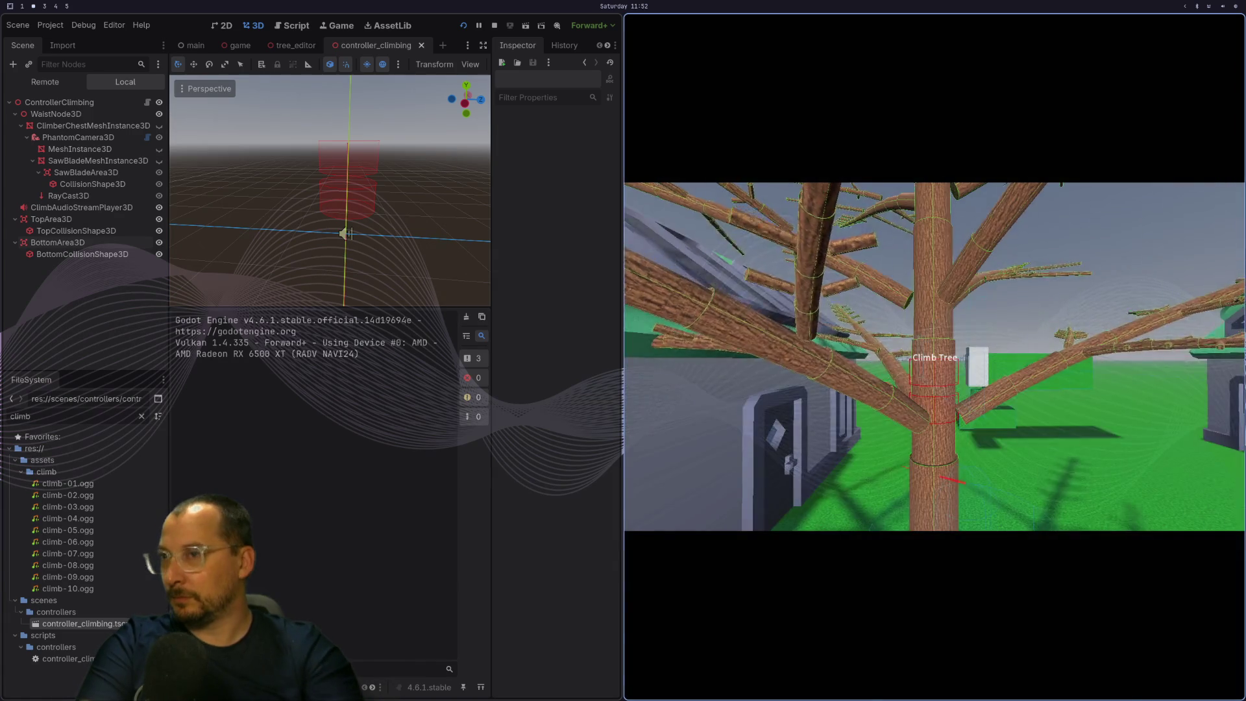
key(w)
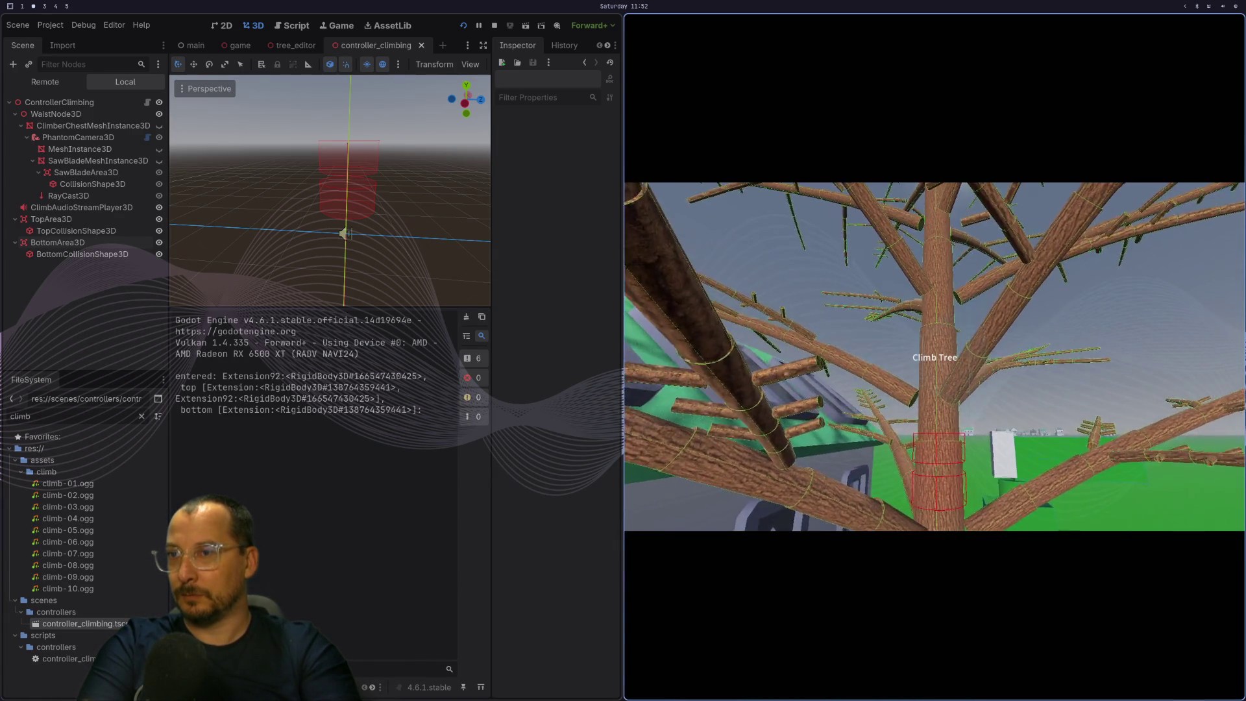
key(w)
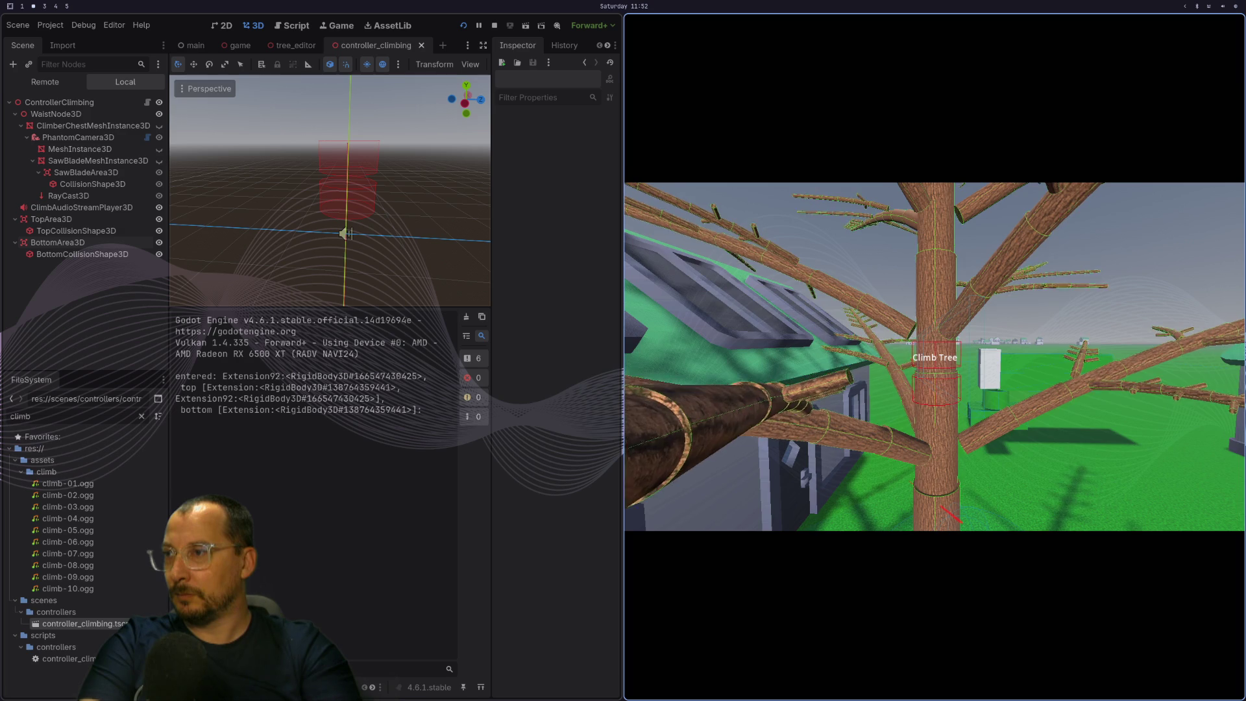
key(w)
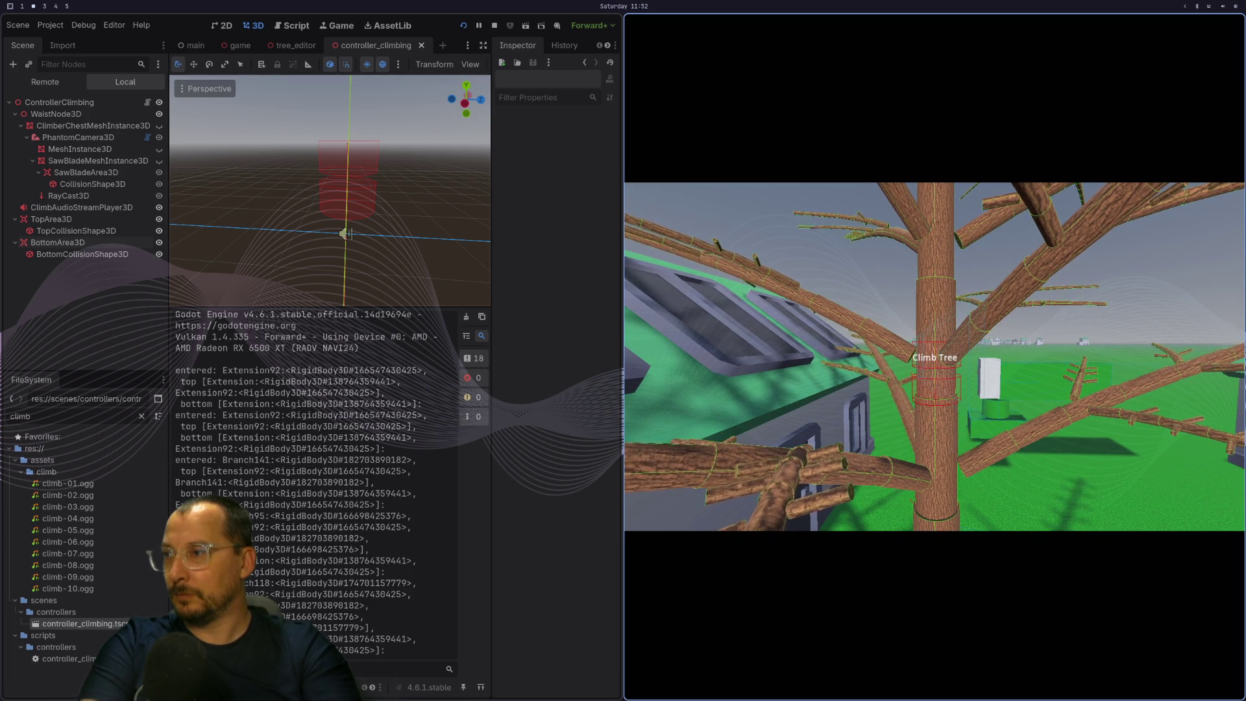
Check the entered-body and top/bottom overlap lines in the Output log, then stop and rerun the project.
scroll(259, 505, up, 1)
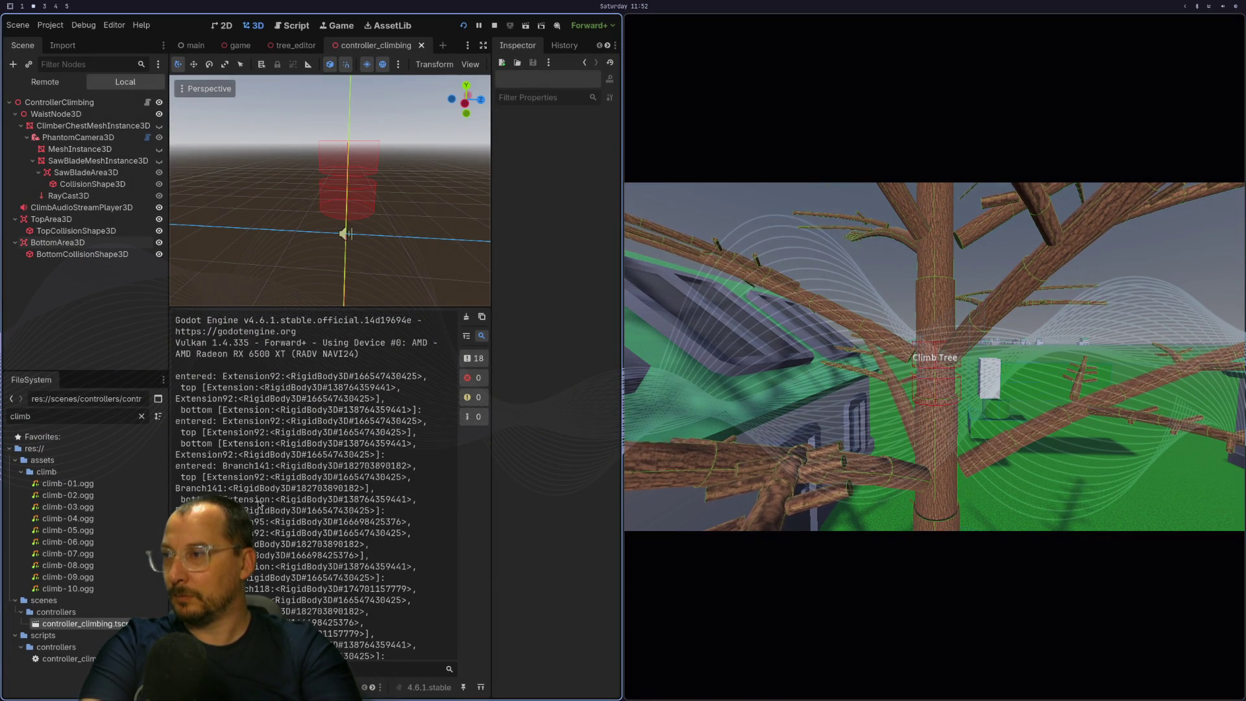
scroll(259, 505, down, 1)
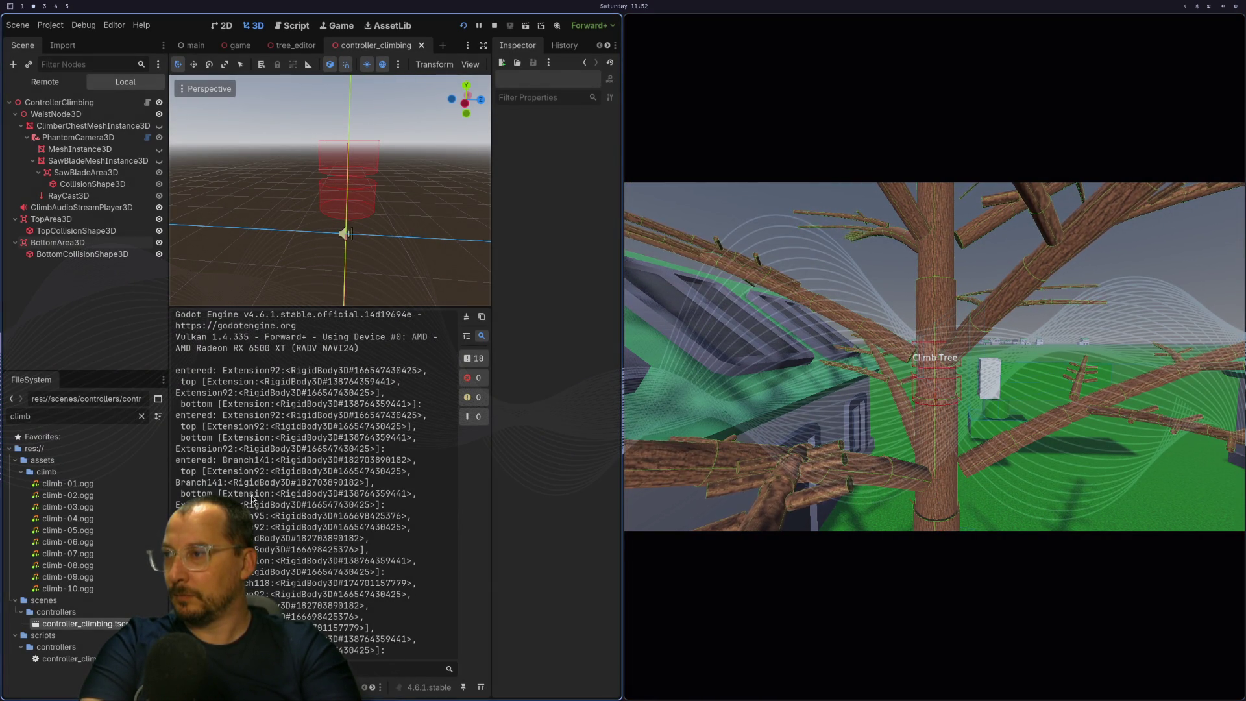
drag(222, 496, 315, 500)
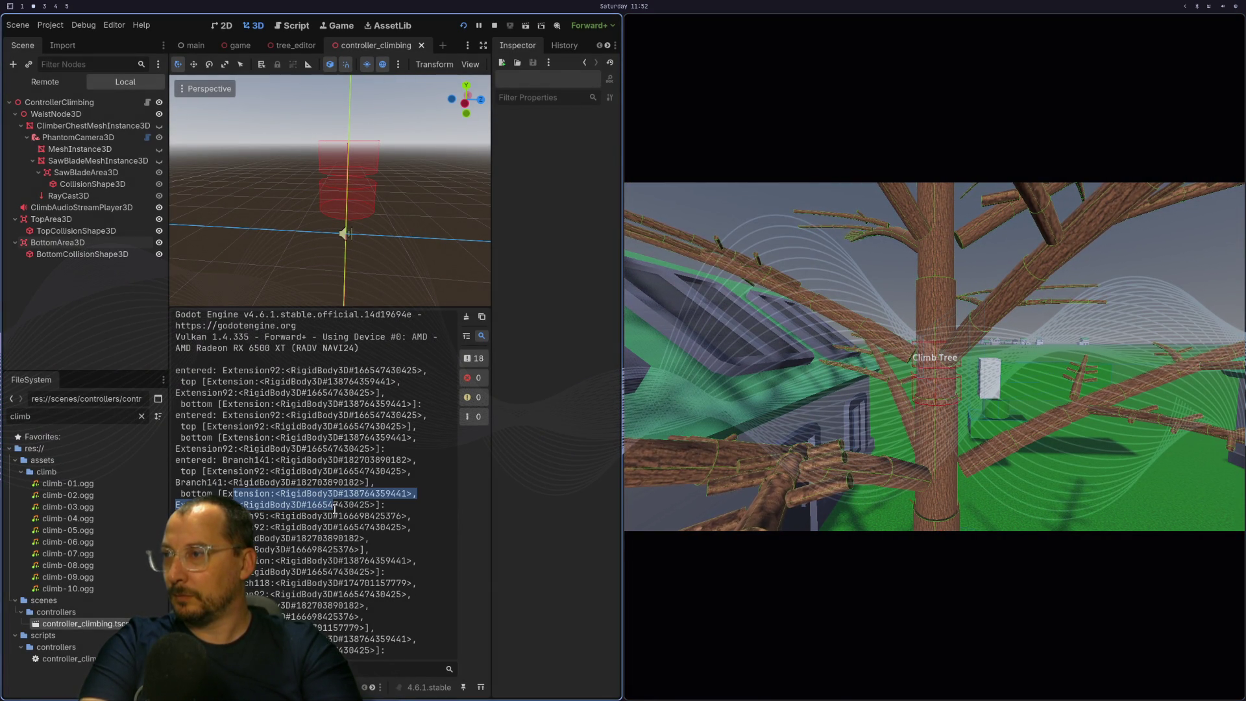
click(335, 509)
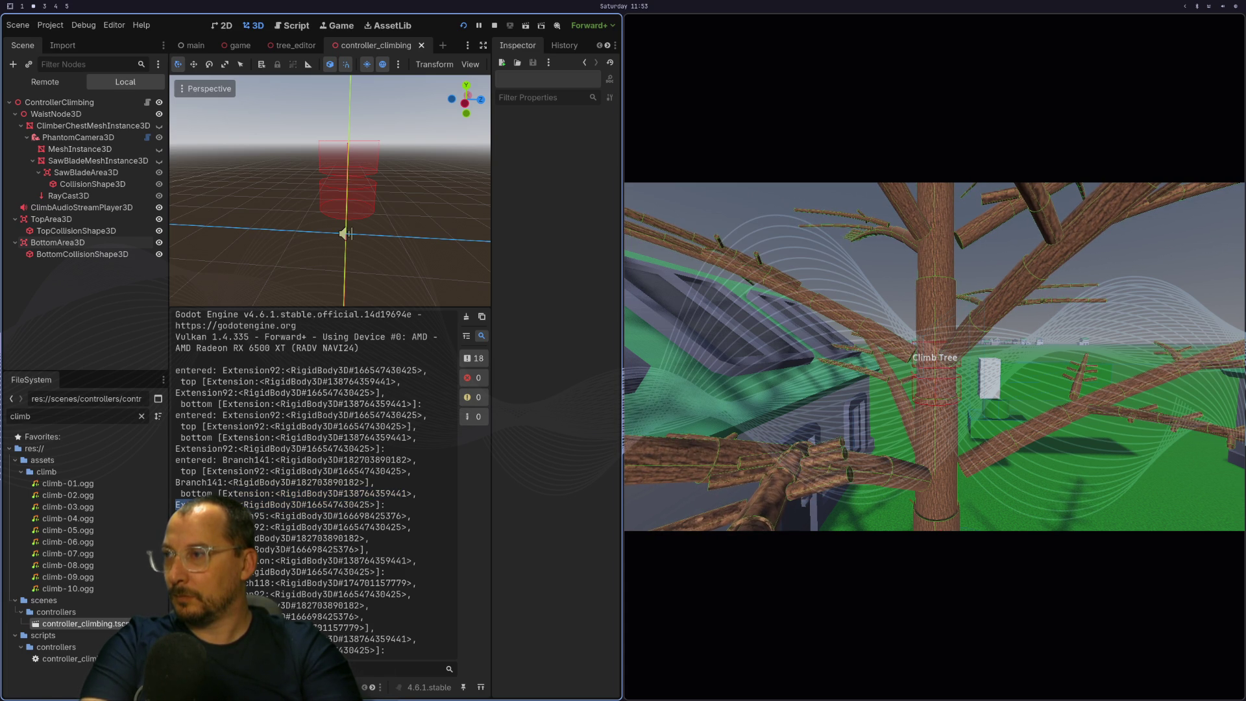
scroll(269, 426, up, 1)
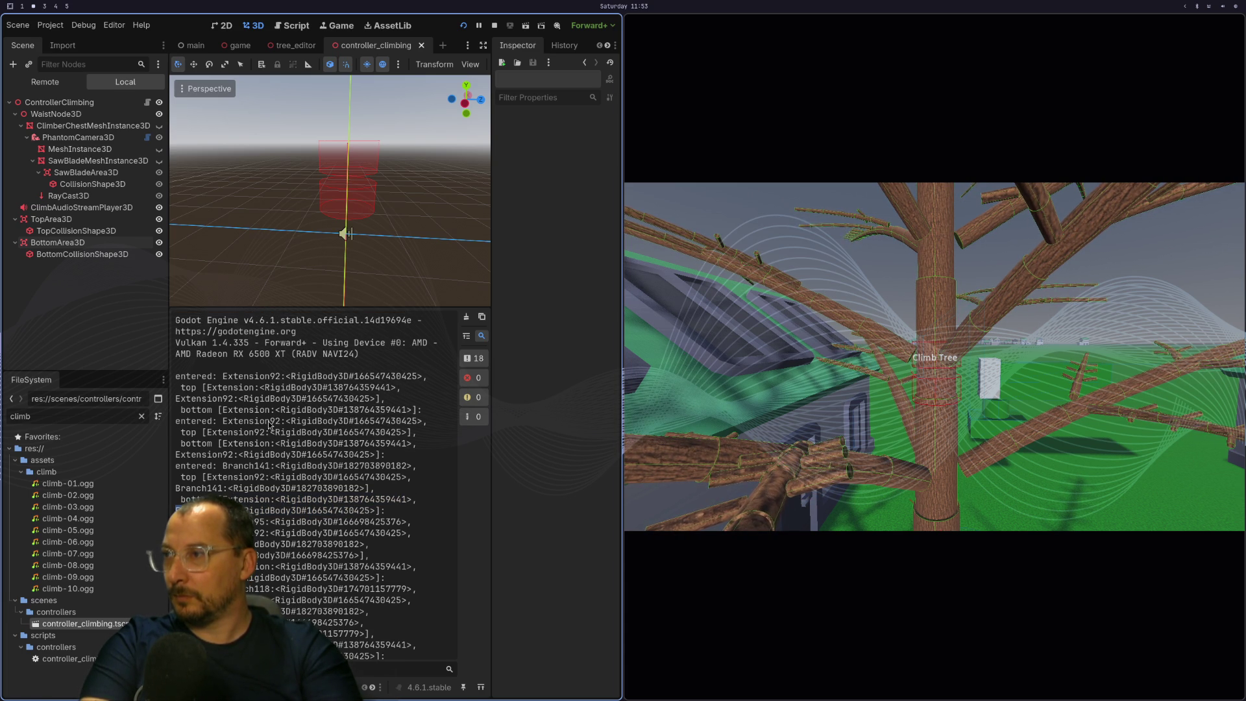
click(463, 28)
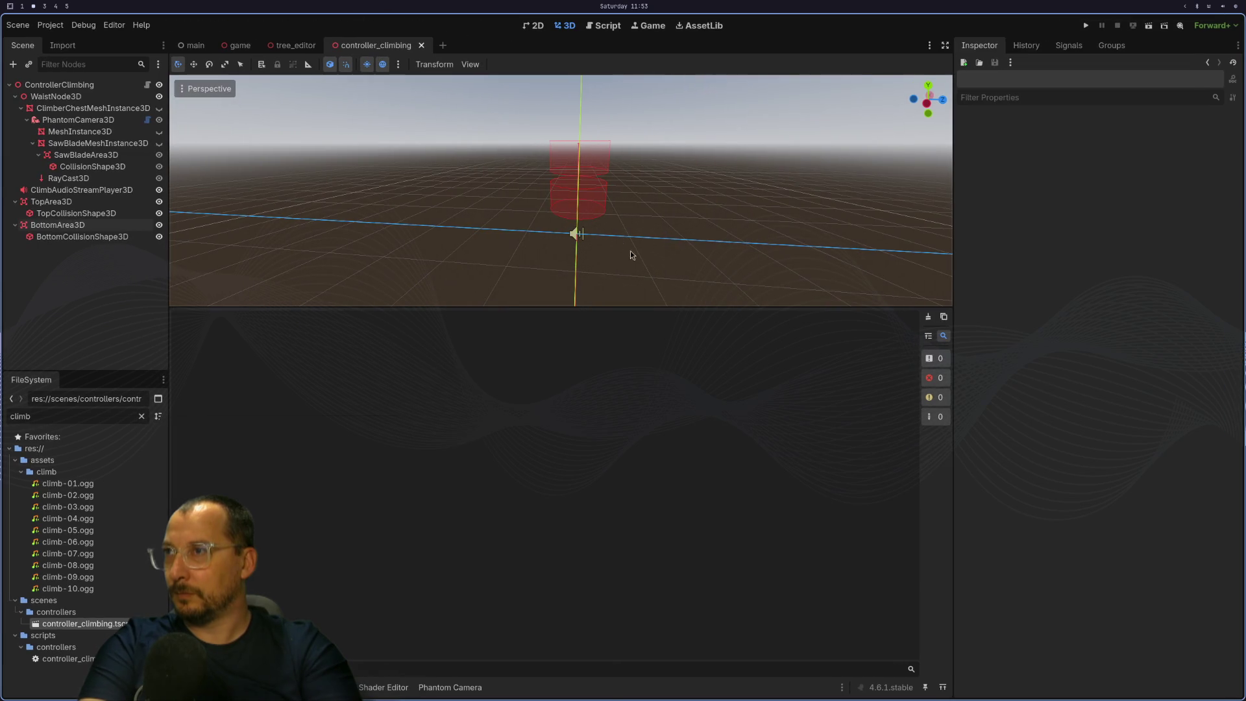
click(1084, 28)
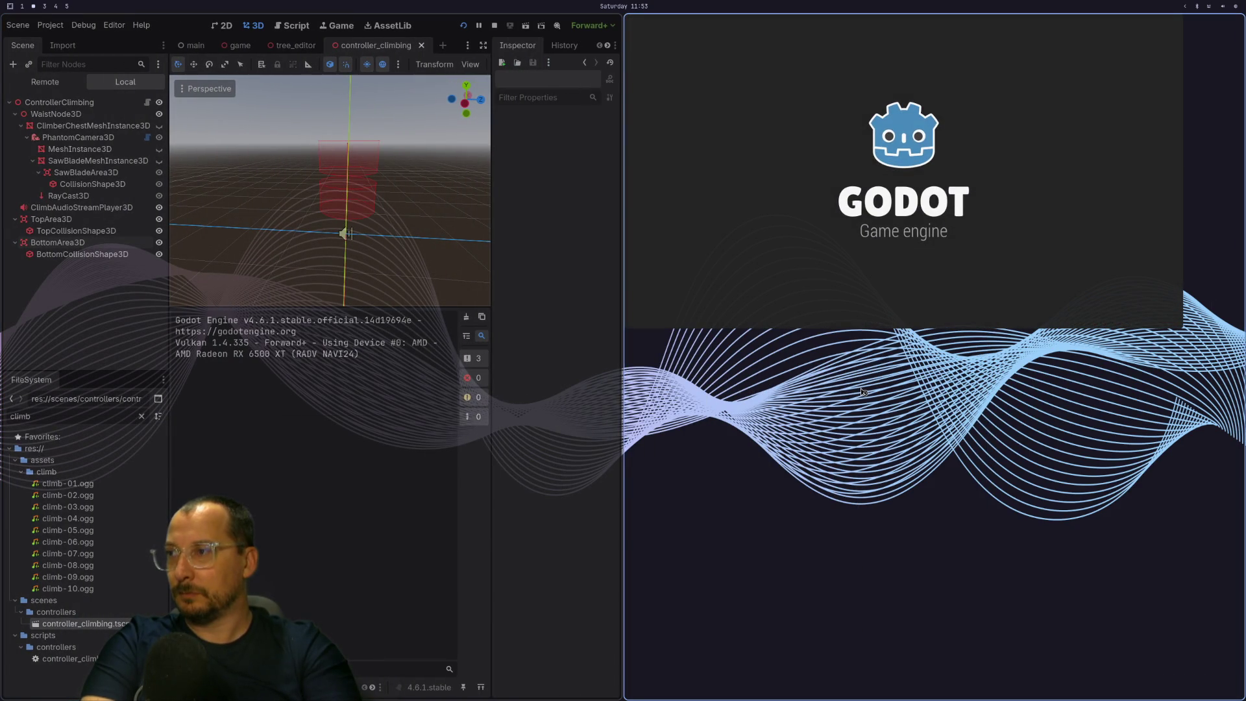